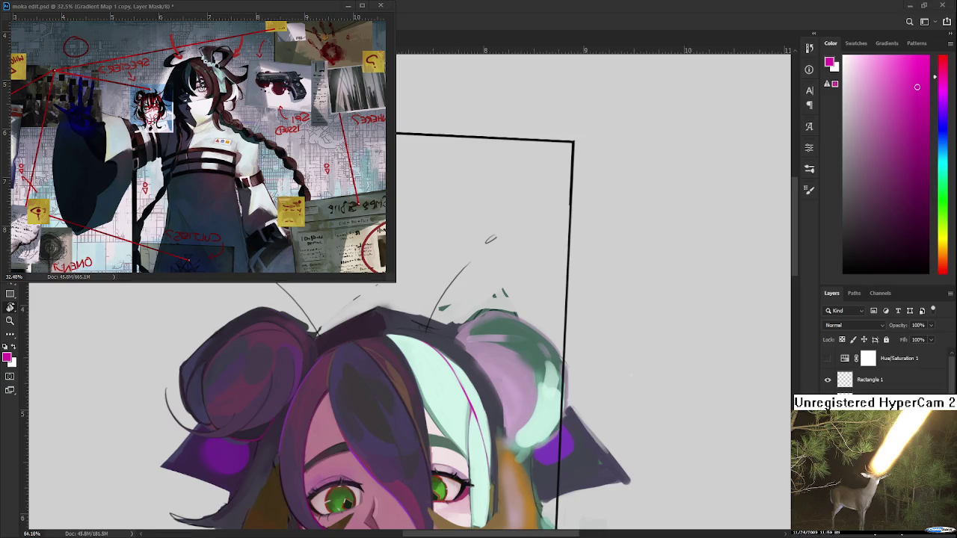
Step: Zoom in and paint a brighter mint streak along the strand beside the magenta line
scroll(518, 421, "up", 1)
scroll(517, 420, "up", 2)
scroll(518, 420, "up", 2)
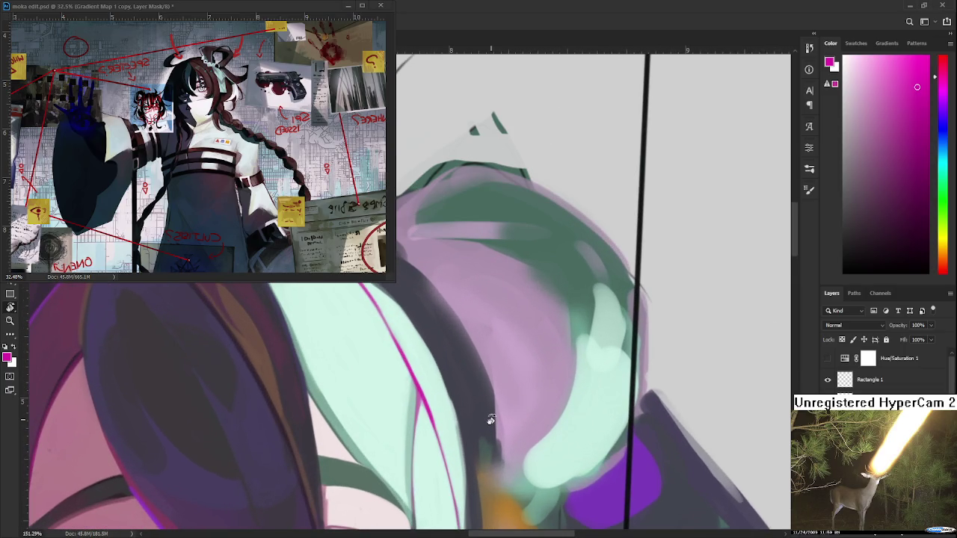
left_click_drag(424, 413, 342, 407)
left_click(342, 407, "alt")
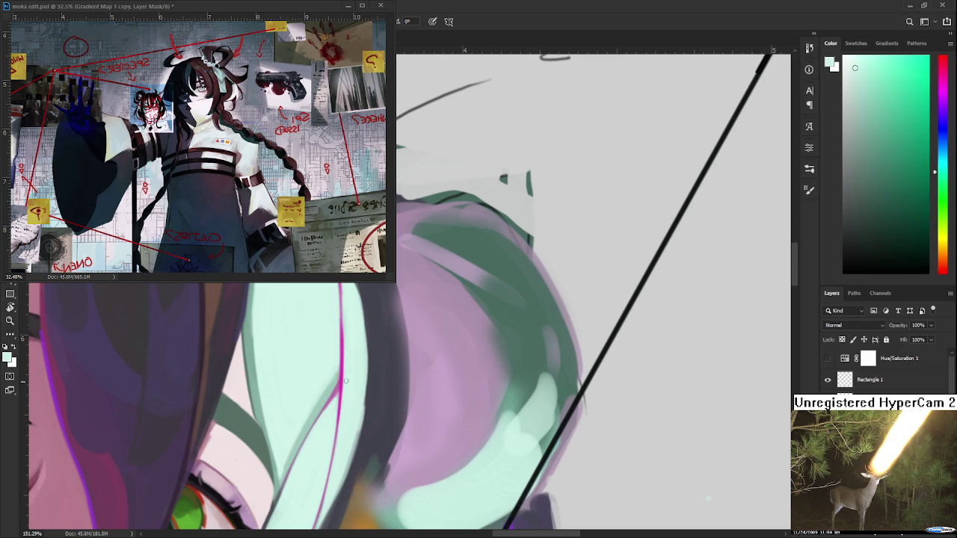
left_click_drag(340, 435, 341, 416)
Step: Zoom out and rotate the view to review the portrait, then settle on a new working angle
scroll(341, 449, "down", 2)
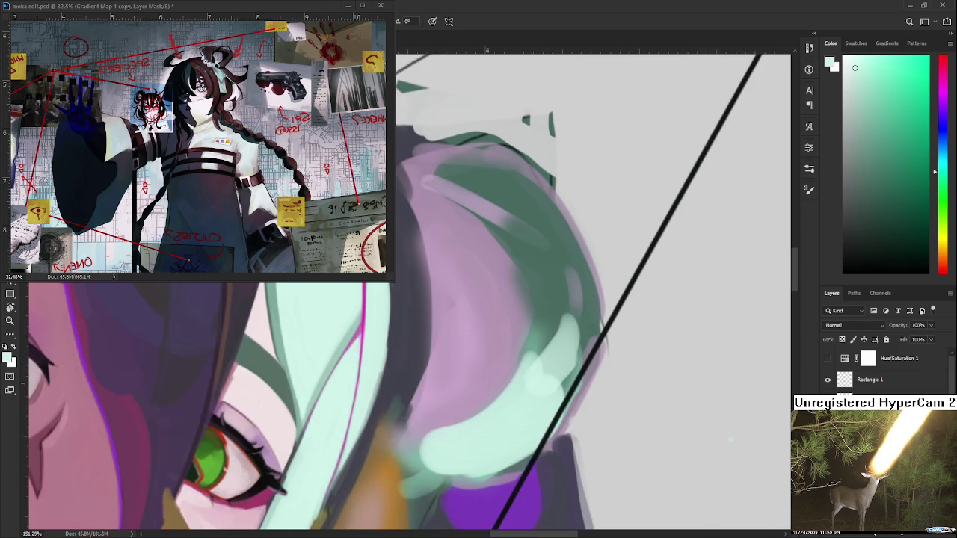
scroll(377, 317, "down", 1)
scroll(376, 317, "down", 3)
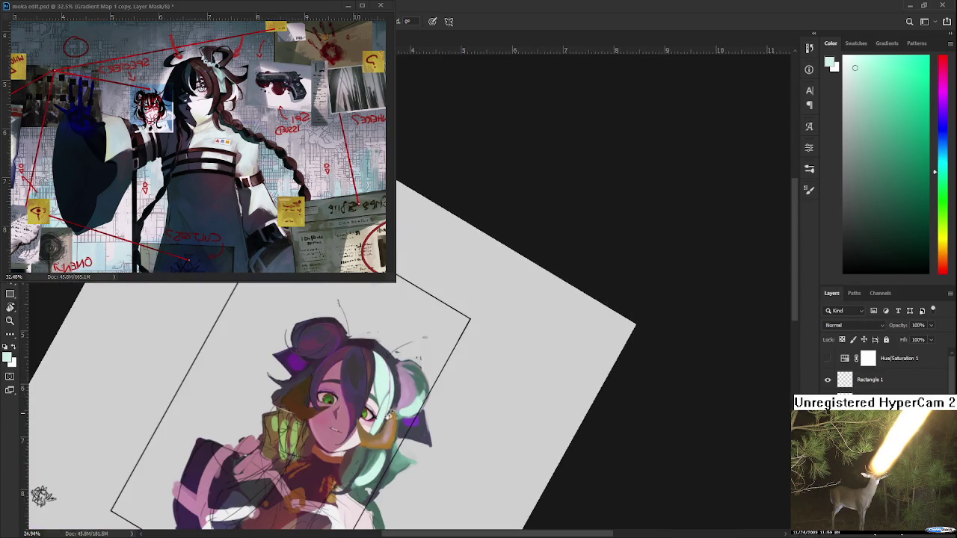
mouse_move(377, 316)
left_mouse_down()
mouse_move(469, 408)
mouse_move(456, 327)
left_mouse_up()
scroll(469, 407, "up", 3)
scroll(466, 400, "up", 2)
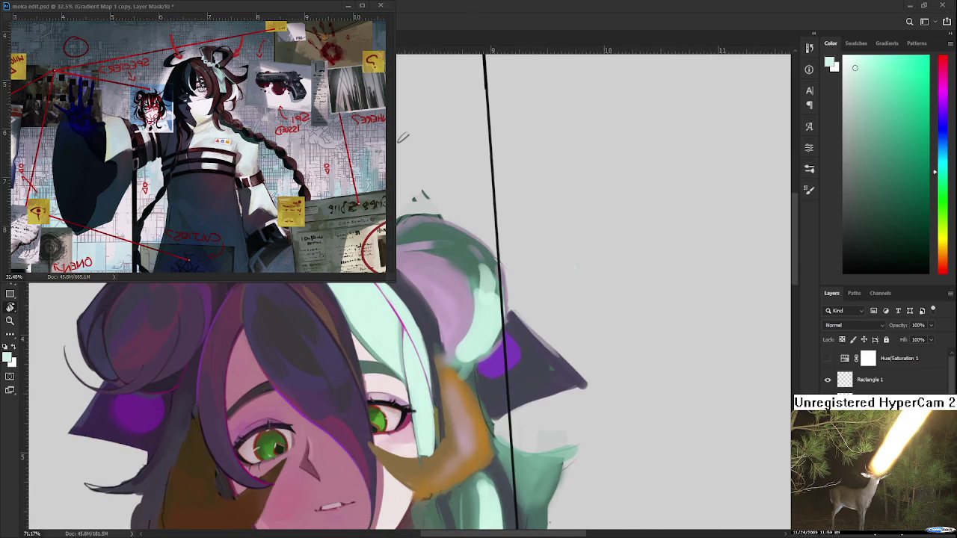
scroll(430, 365, "down", 1)
left_click_drag(505, 400, 476, 443)
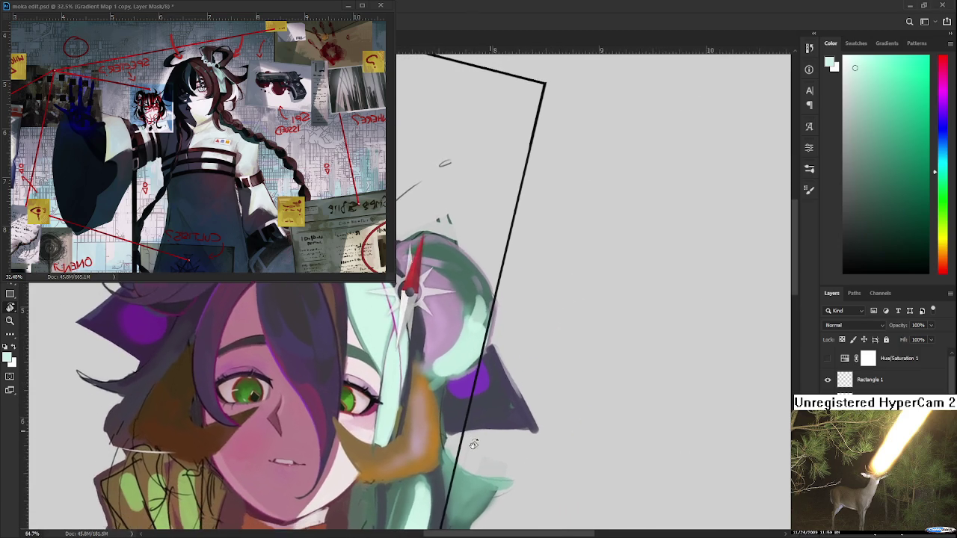
scroll(404, 449, "up", 2)
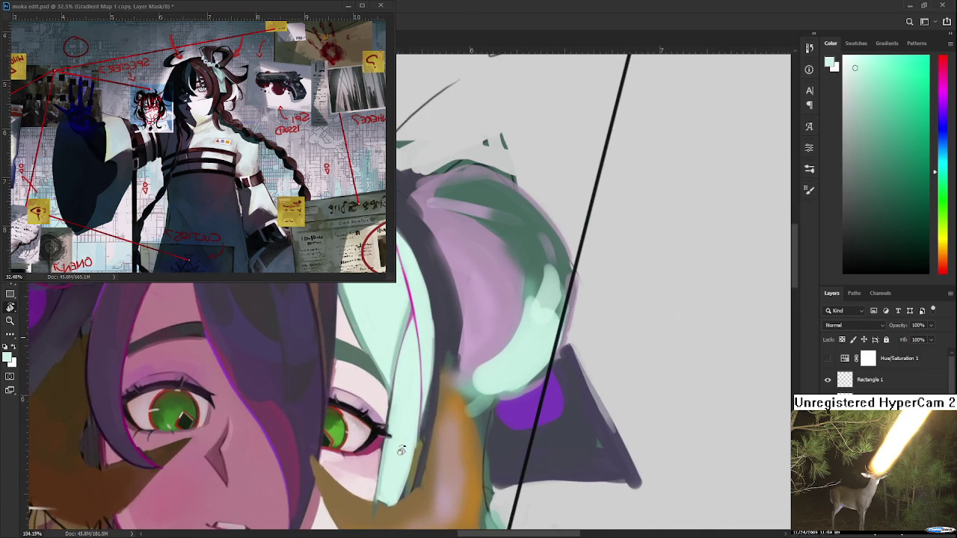
scroll(383, 444, "up", 1)
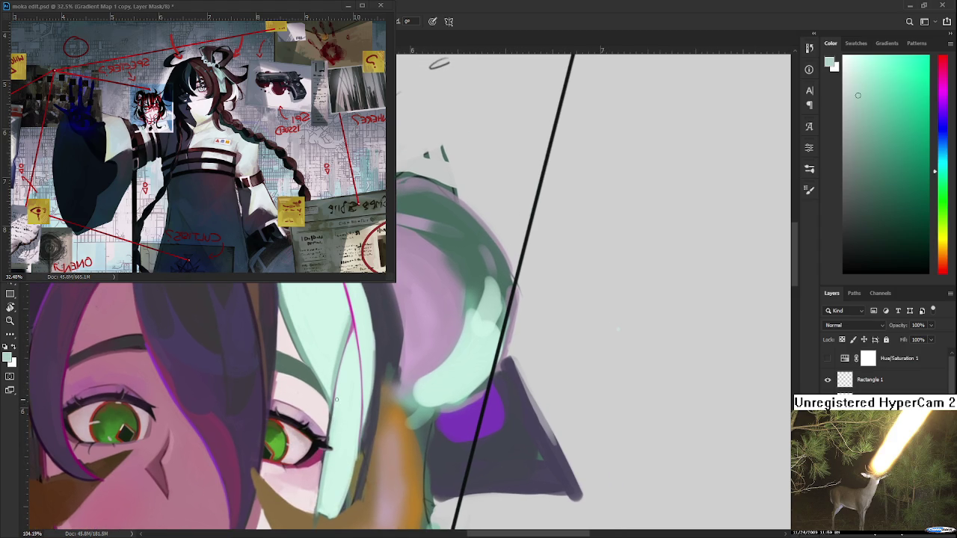
Step: Paint soft darker mint strokes down the strand over the right eye, resampling hair shades repeatedly
left_click_drag(339, 404, 338, 479)
left_click(323, 492, "alt")
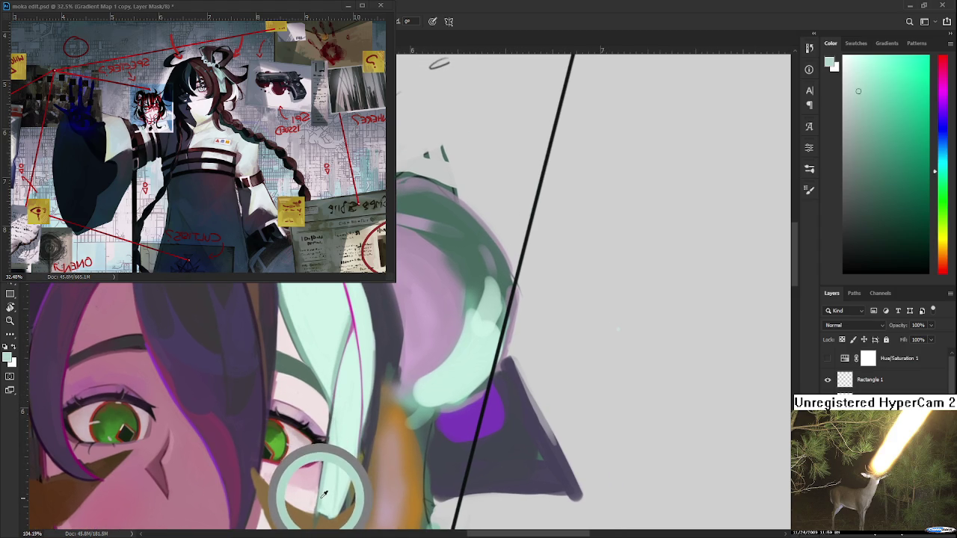
left_click_drag(324, 492, 330, 478)
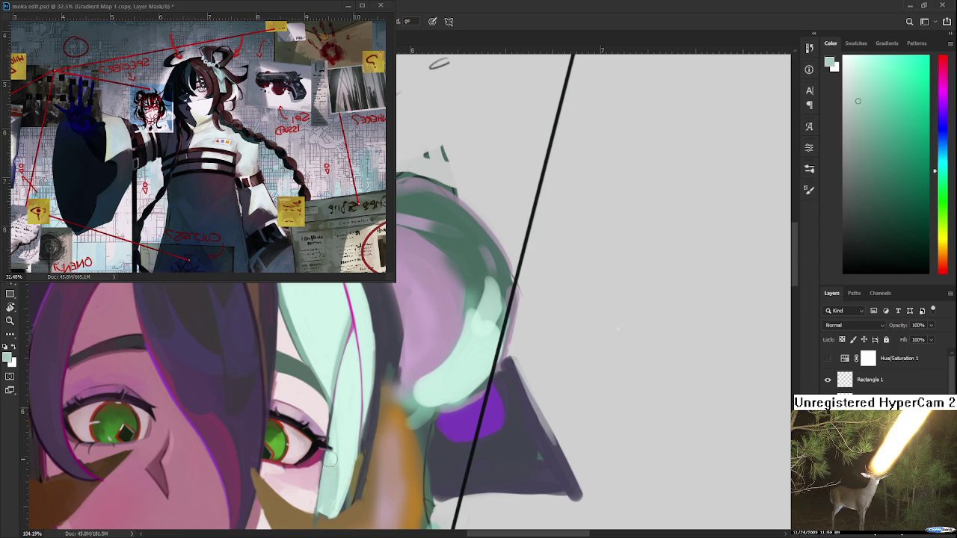
left_click(338, 490, "alt")
left_click(332, 470, "alt")
scroll(334, 469, "up", 2)
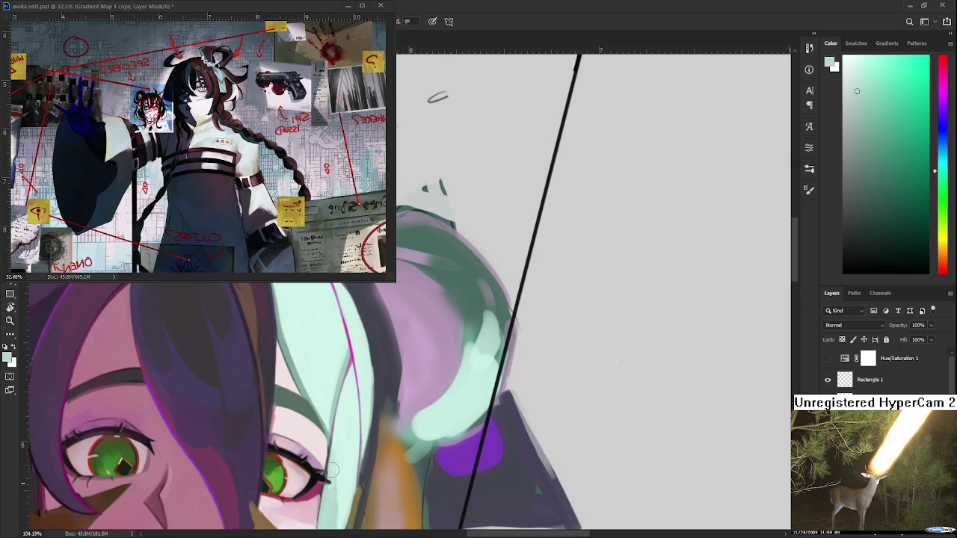
left_click(331, 474, "alt")
left_click(332, 480, "alt")
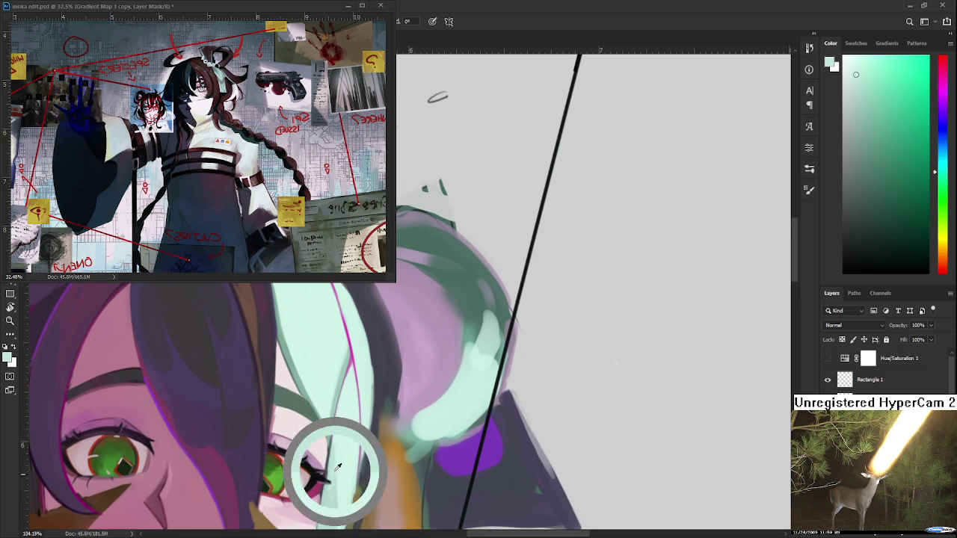
left_click(332, 481, "alt")
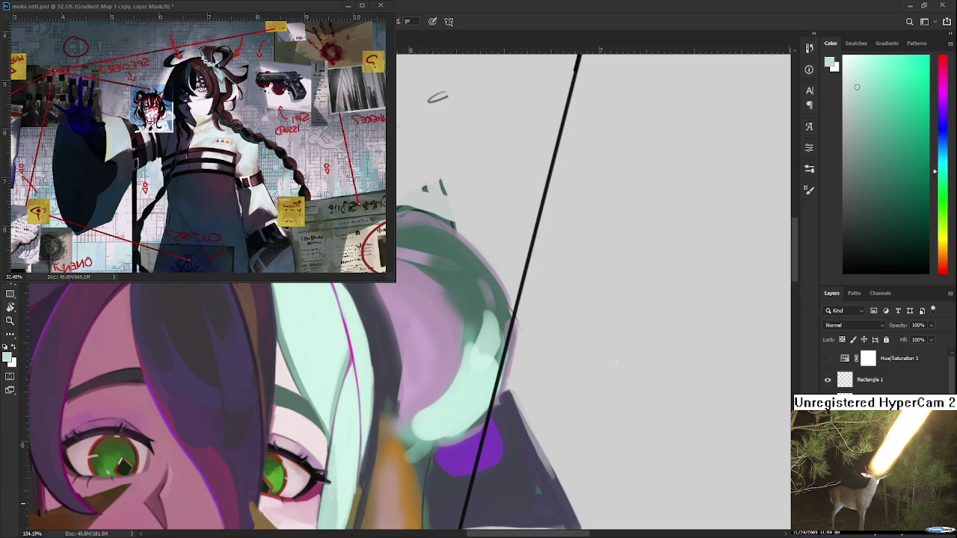
scroll(524, 370, "down", 5)
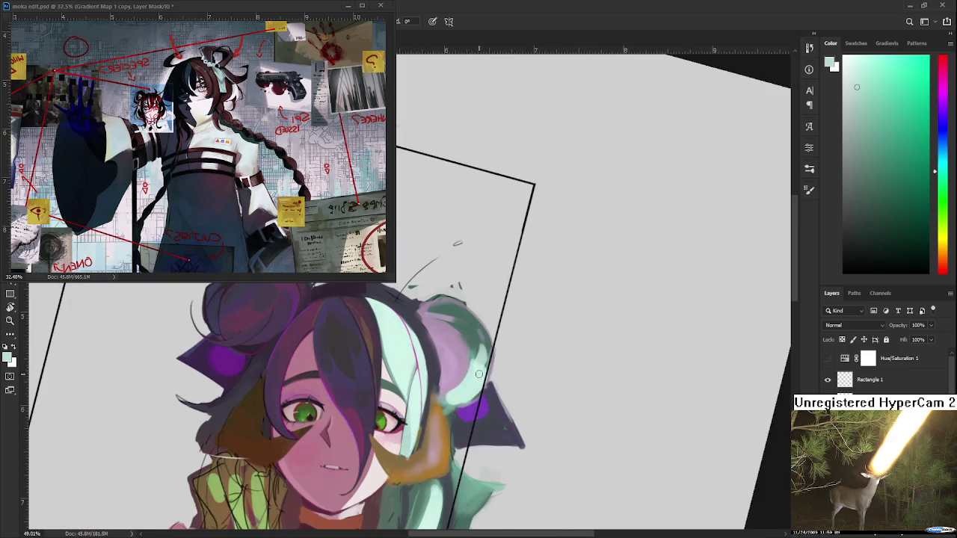
Step: Zoom out and rotate the canvas to inspect the whole portrait
scroll(479, 375, "up", 1)
scroll(449, 366, "up", 2)
scroll(422, 360, "down", 2)
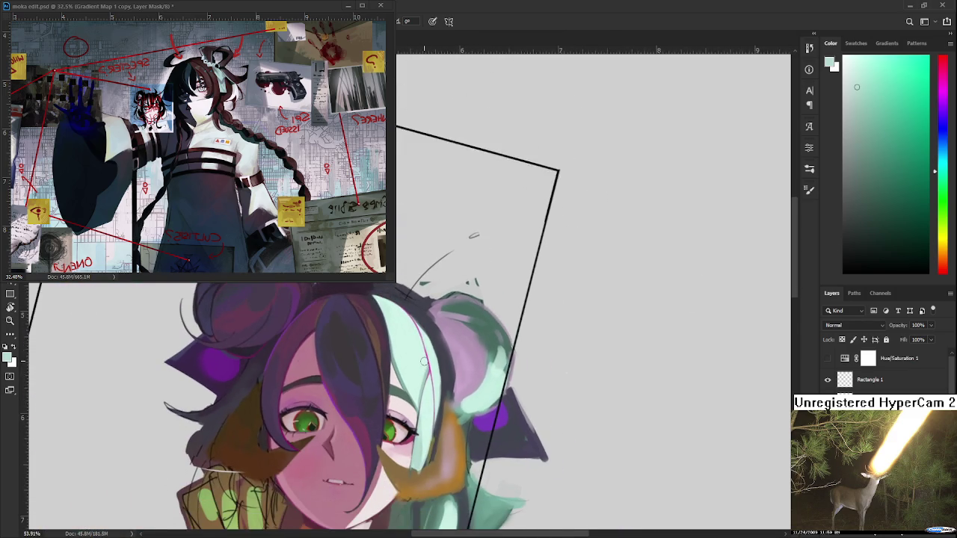
key("r")
mouse_move(438, 362)
left_mouse_down()
mouse_move(484, 282)
mouse_move(481, 341)
mouse_move(762, 362)
left_mouse_up()
Step: Rotate the view about 30 degrees, zoom in, and sample the hair's dark blue-purple
scroll(481, 341, "up", 1)
scroll(481, 341, "up", 1)
scroll(481, 341, "up", 1)
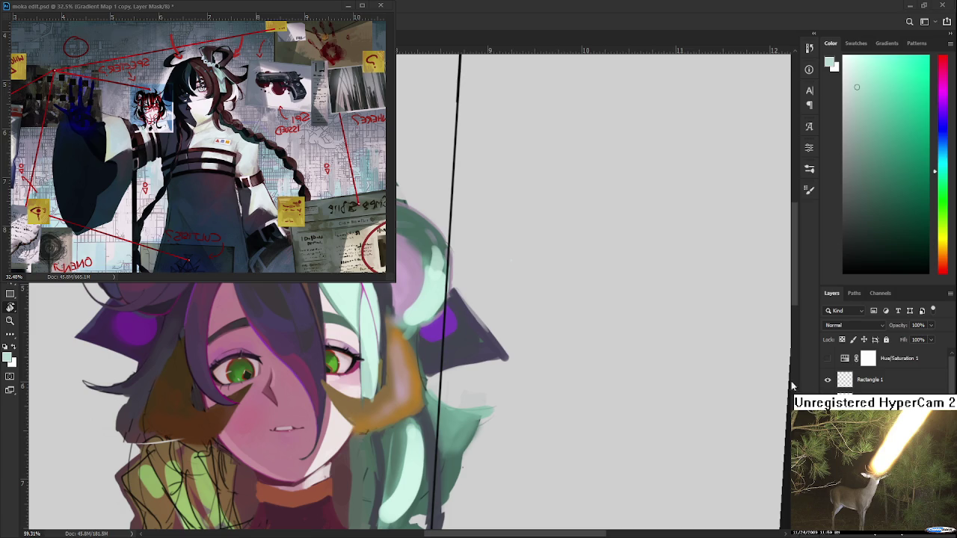
scroll(448, 345, "down", 1)
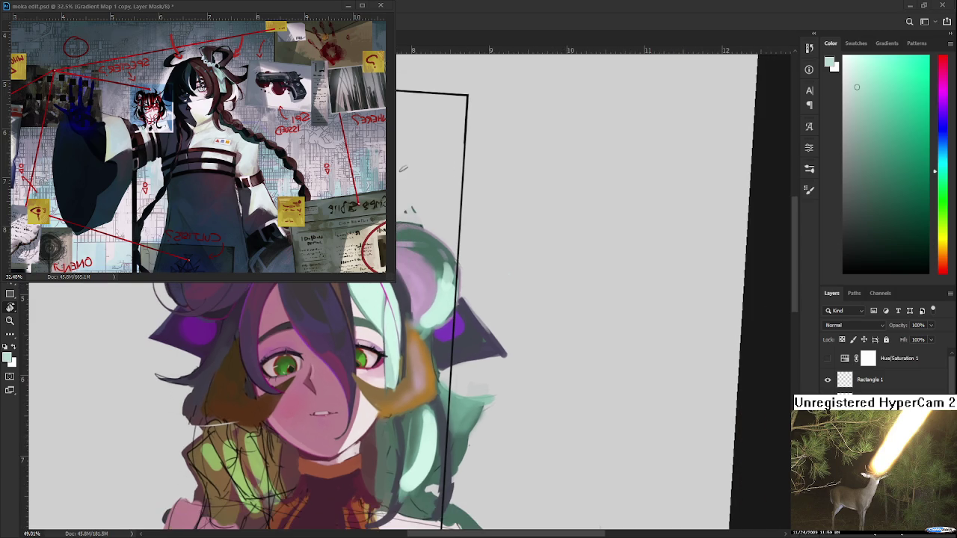
left_click_drag(407, 369, 425, 327)
scroll(426, 327, "up", 2)
scroll(425, 328, "up", 2)
scroll(426, 328, "up", 3)
left_click(316, 352, "alt")
Step: Choose light lavender and paint one long stroke along the hair edge beside the mint band, replacing earlier attempts
left_click_drag(856, 177, 863, 86)
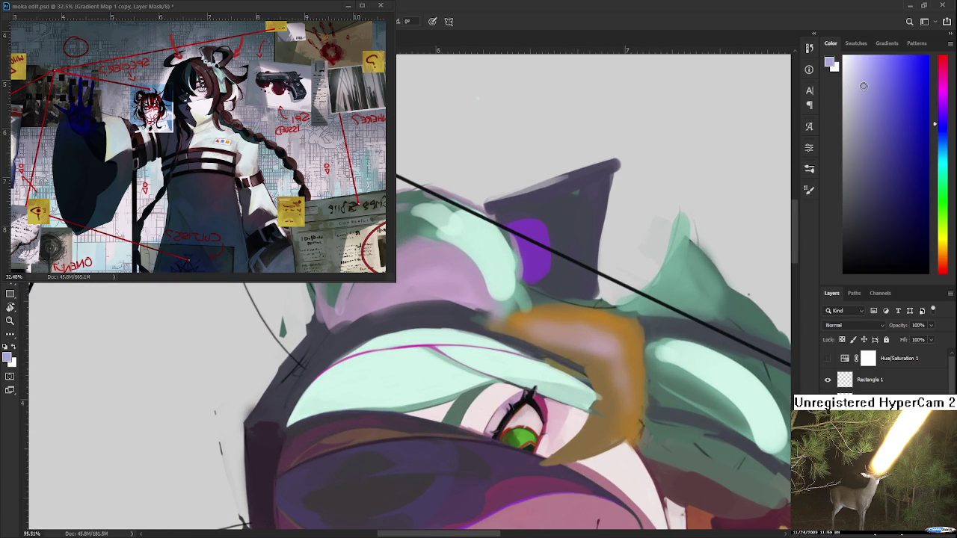
left_click_drag(332, 338, 286, 421)
key("ctrl+z")
left_click_drag(336, 331, 285, 419)
key("ctrl+z")
left_click_drag(355, 329, 314, 367)
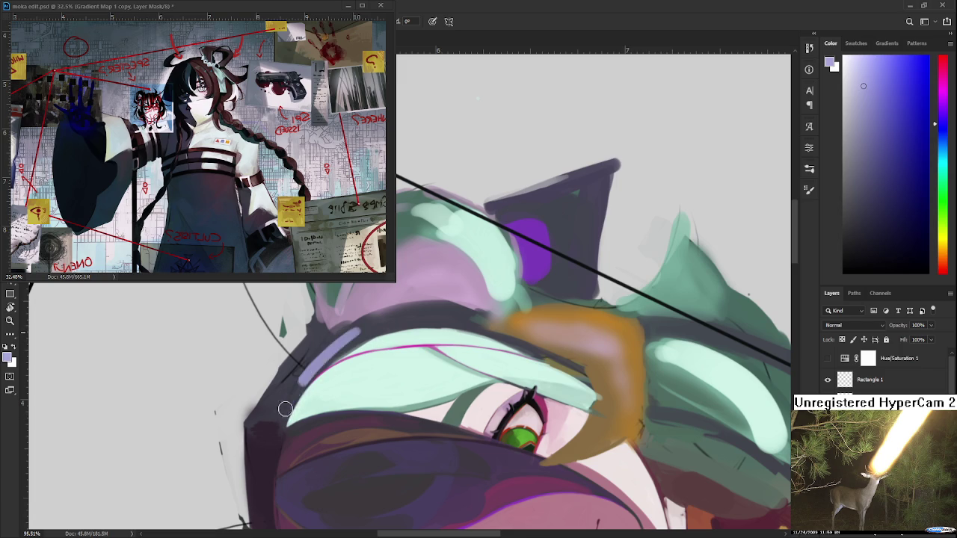
left_click_drag(352, 331, 283, 424)
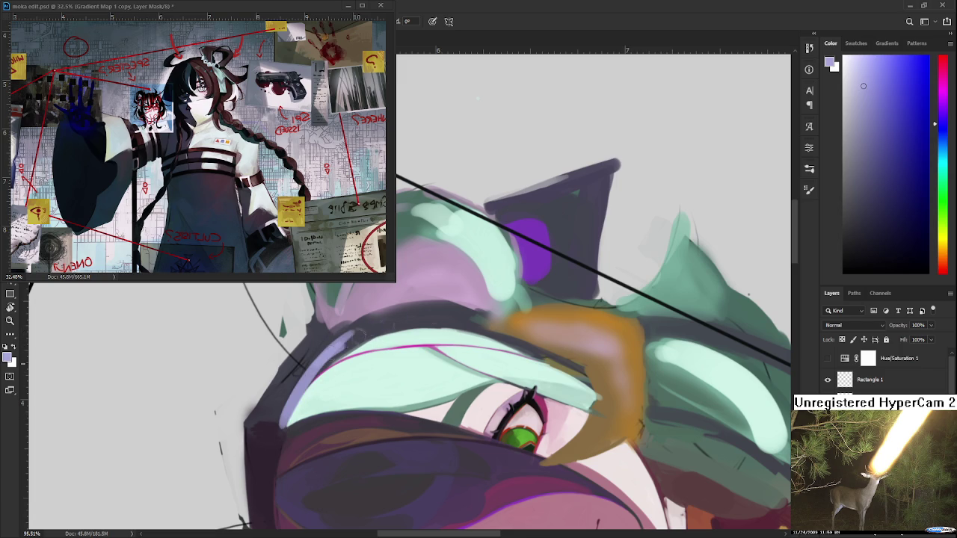
mouse_move(325, 350)
left_mouse_down()
mouse_move(434, 316)
mouse_move(381, 311)
mouse_move(379, 419)
mouse_move(389, 354)
left_mouse_up()
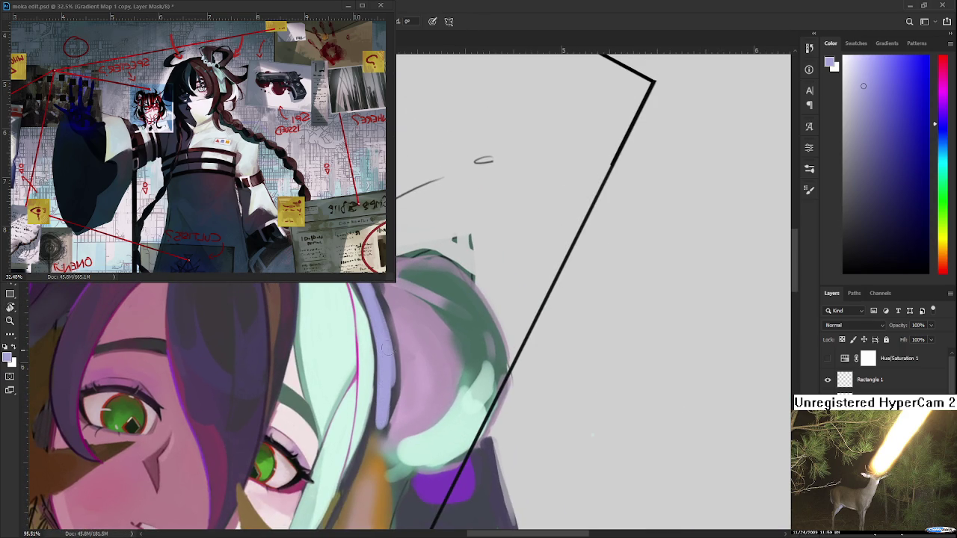
scroll(404, 389, "down", 3)
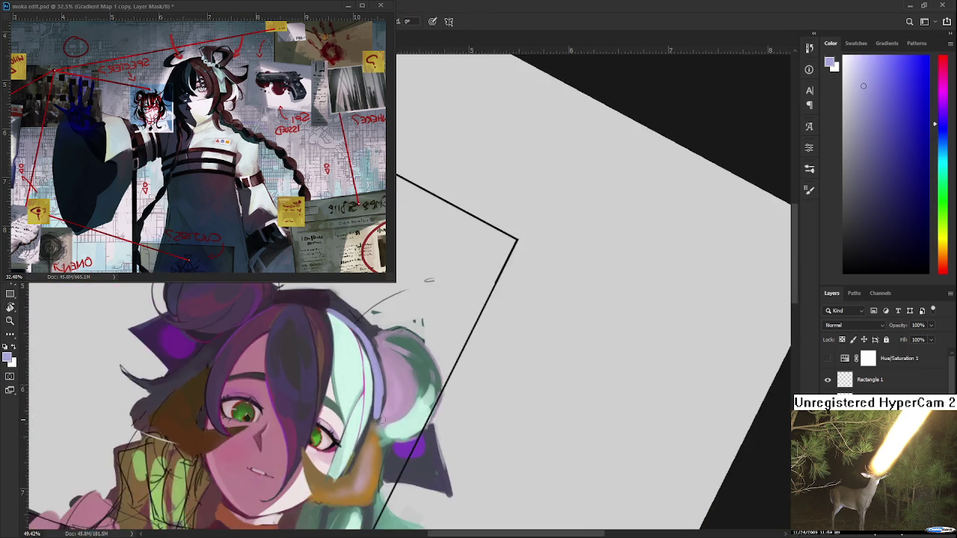
scroll(406, 393, "down", 2)
scroll(413, 424, "up", 1)
scroll(413, 421, "up", 1)
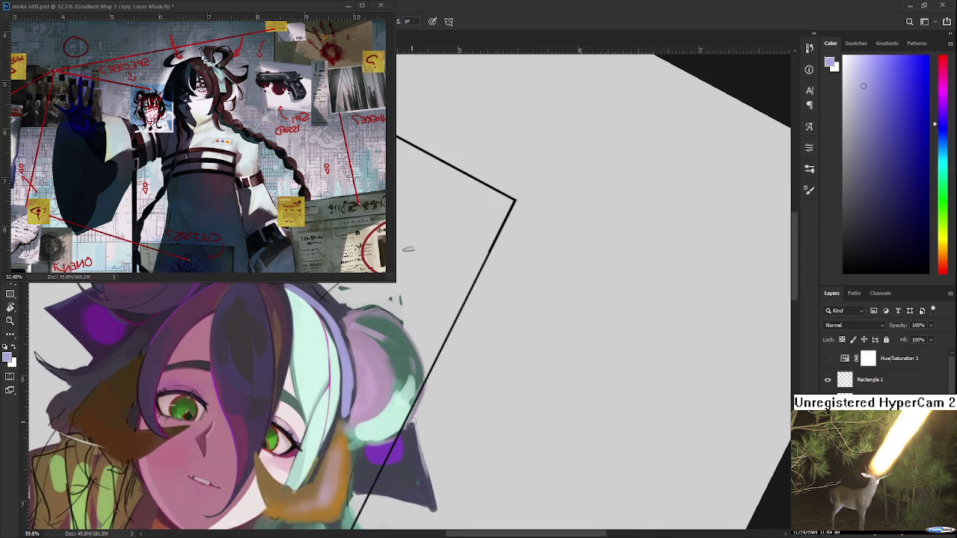
left_click_drag(376, 378, 378, 440)
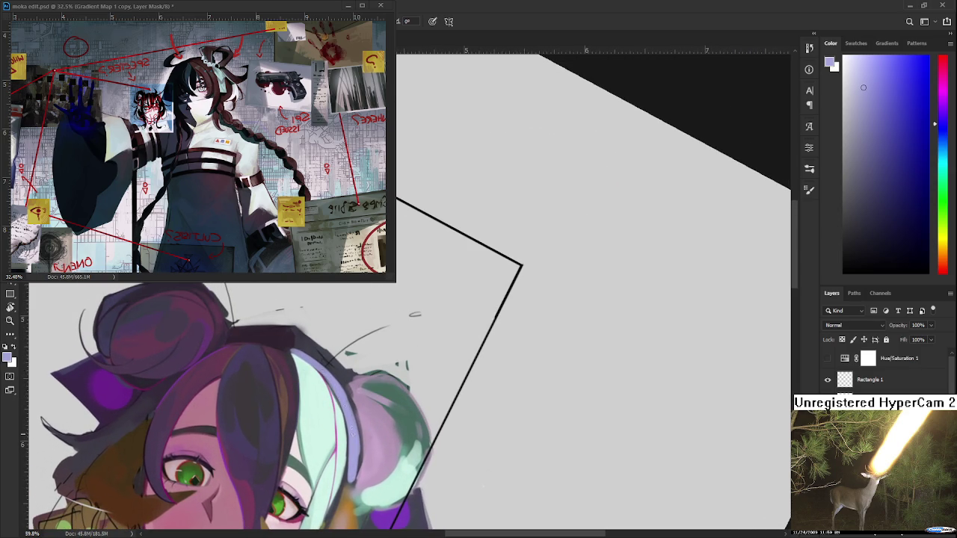
left_click(351, 393, "alt")
left_click_drag(349, 390, 347, 372)
left_click(344, 368, "alt")
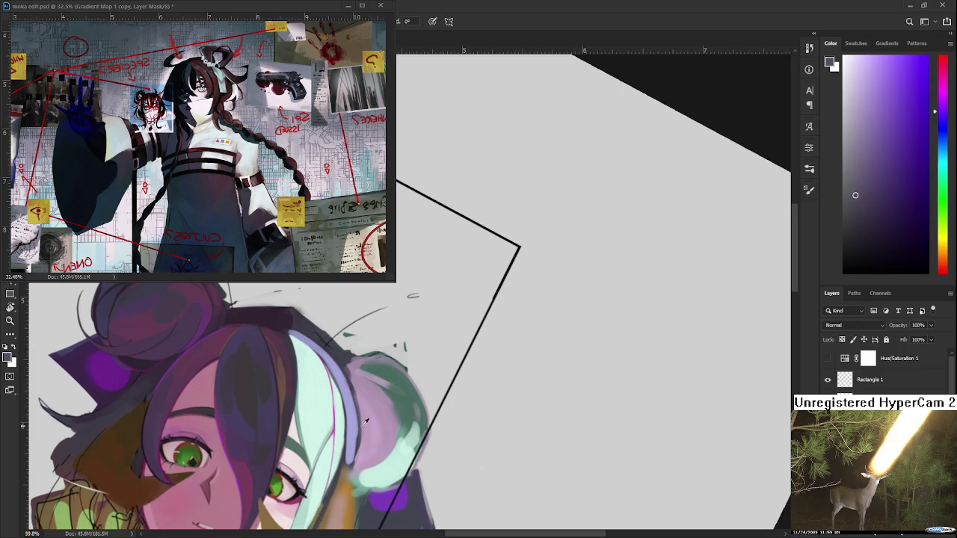
left_click(359, 404, "alt")
left_click(360, 397, "alt")
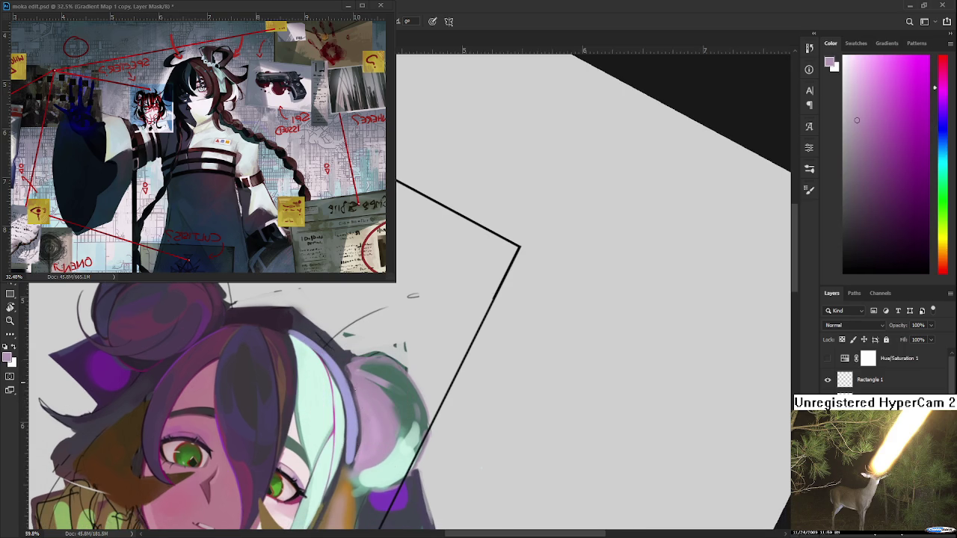
left_click(353, 420, "alt")
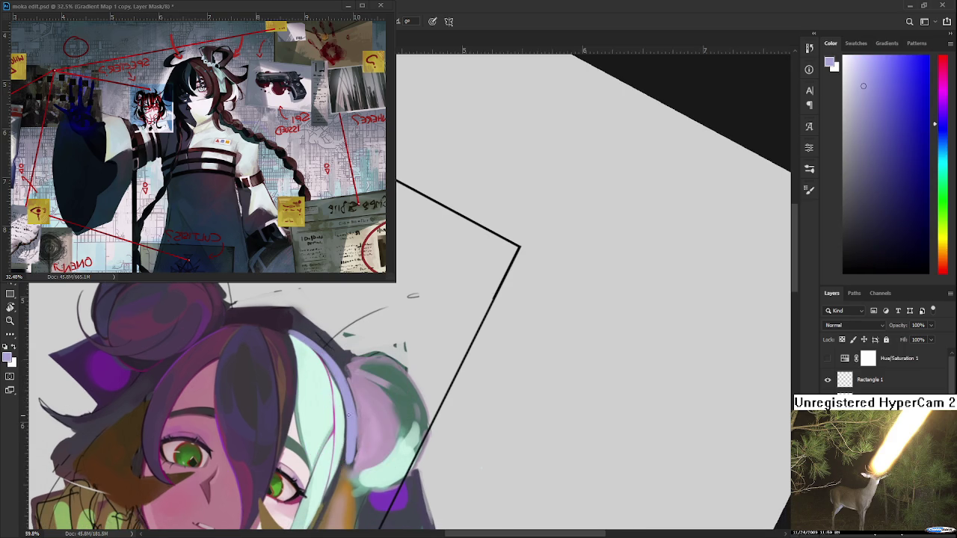
key("r")
left_click_drag(353, 421, 450, 297)
scroll(368, 357, "up", 1)
scroll(369, 358, "up", 1)
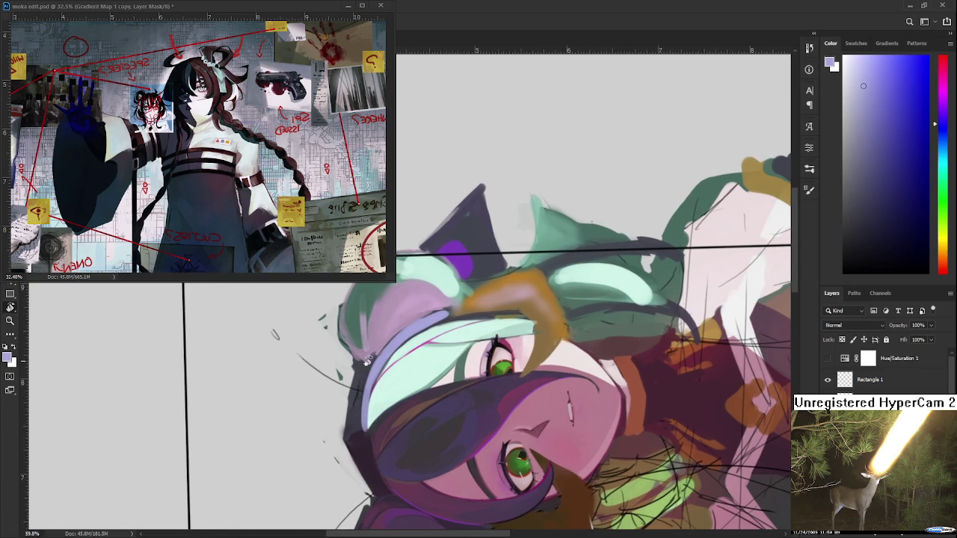
Step: Zoom in, sample the mint hair band, then settle on the brow stroke's dark blue-grey
scroll(368, 358, "up", 1)
scroll(369, 357, "up", 1)
scroll(370, 361, "up", 1)
left_click(362, 374, "alt")
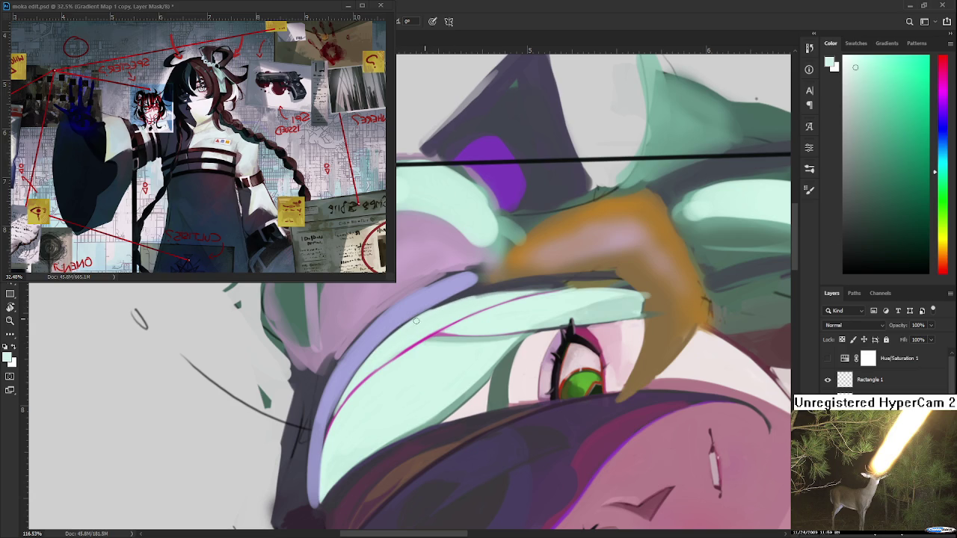
left_click(524, 282, "alt")
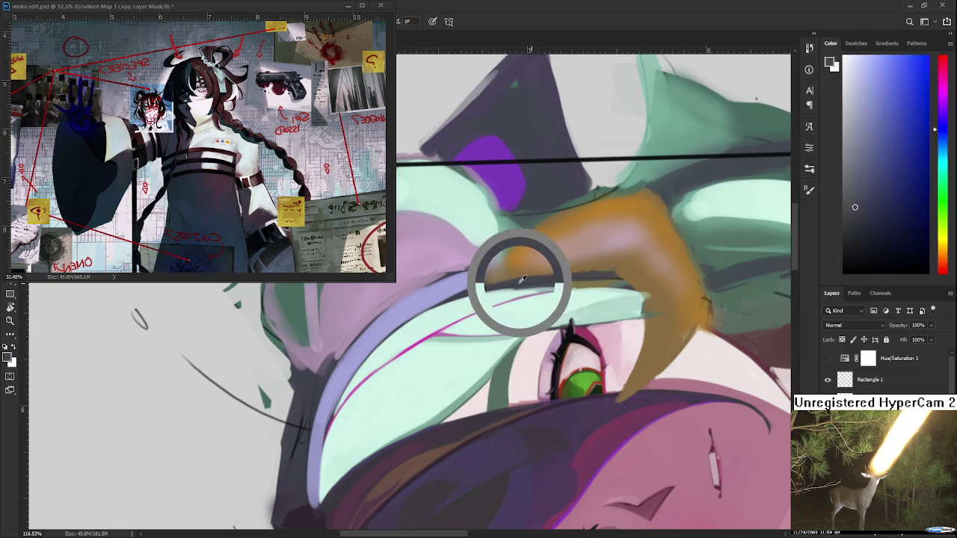
left_click(505, 292, "alt")
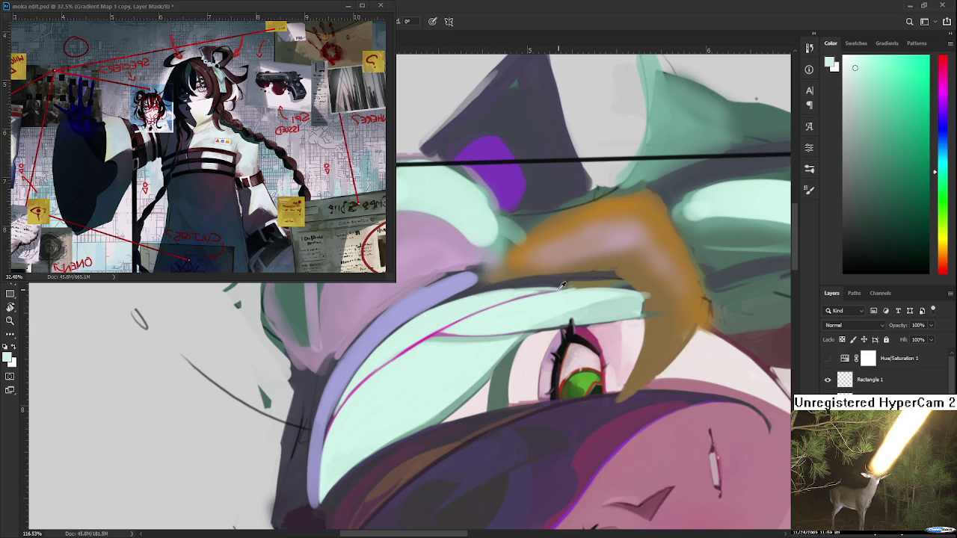
left_click(522, 282, "alt")
scroll(524, 299, "down", 5)
left_click_drag(523, 299, 374, 434)
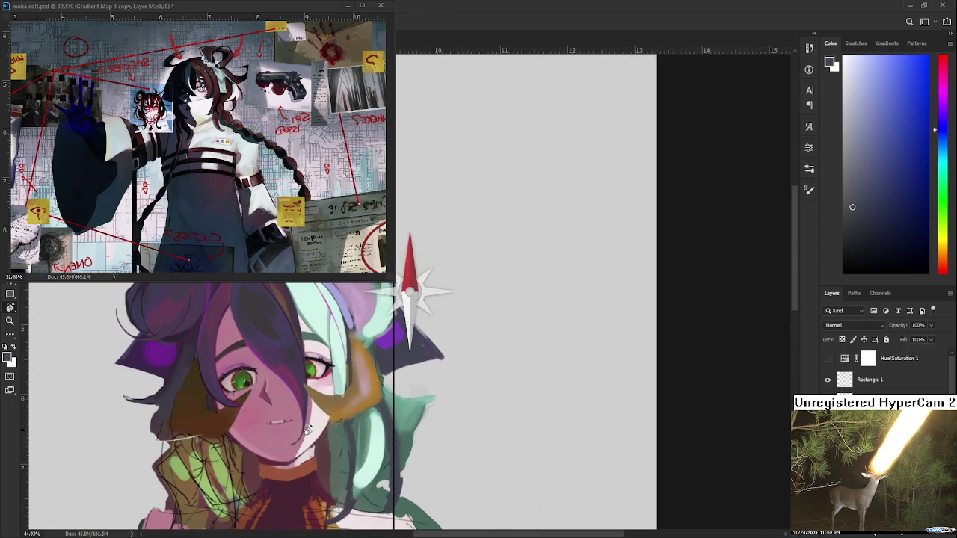
scroll(373, 436, "down", 2)
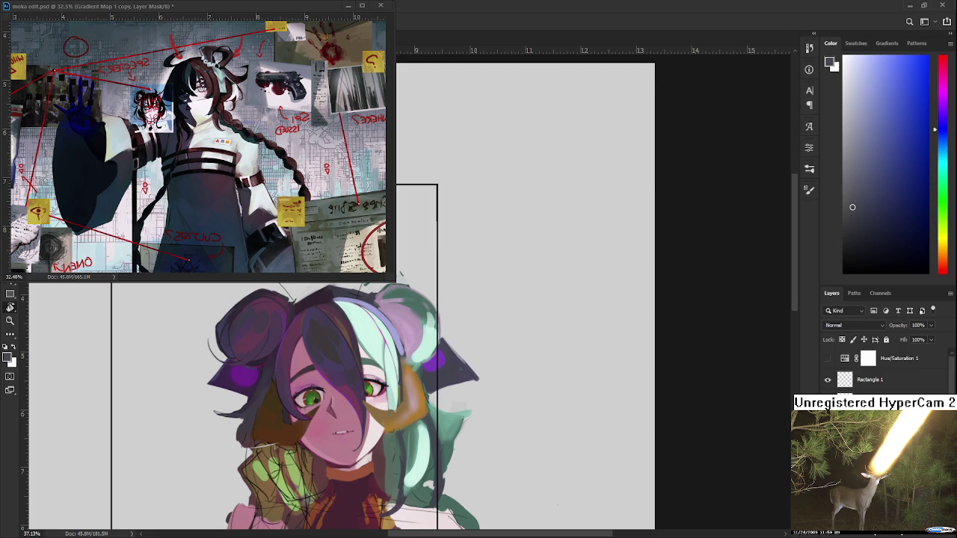
scroll(408, 405, "up", 2)
scroll(408, 406, "up", 1)
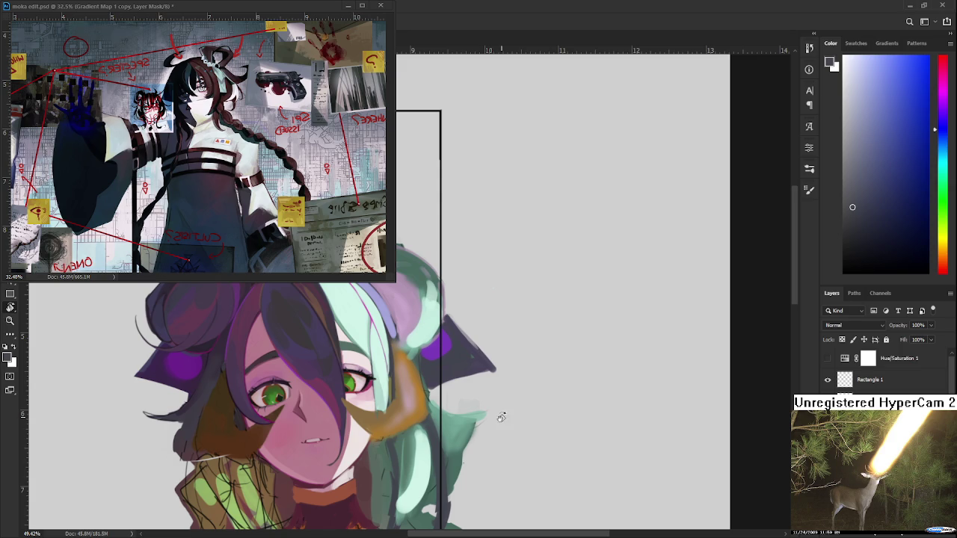
Step: Zoom around the face and sample the mint green from the hair
scroll(340, 403, "up", 1)
scroll(329, 403, "up", 1)
left_click_drag(329, 402, 338, 418)
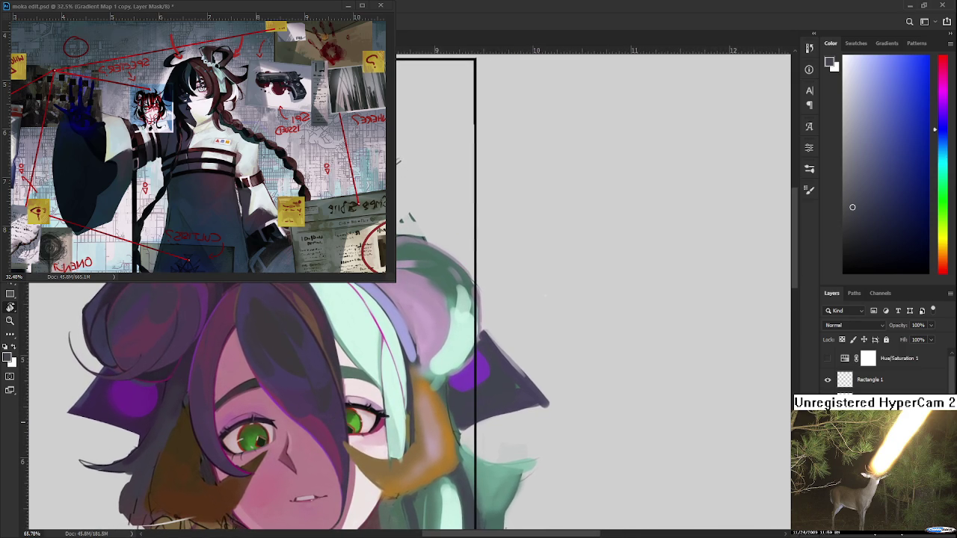
scroll(340, 419, "down", 2)
scroll(340, 419, "down", 2)
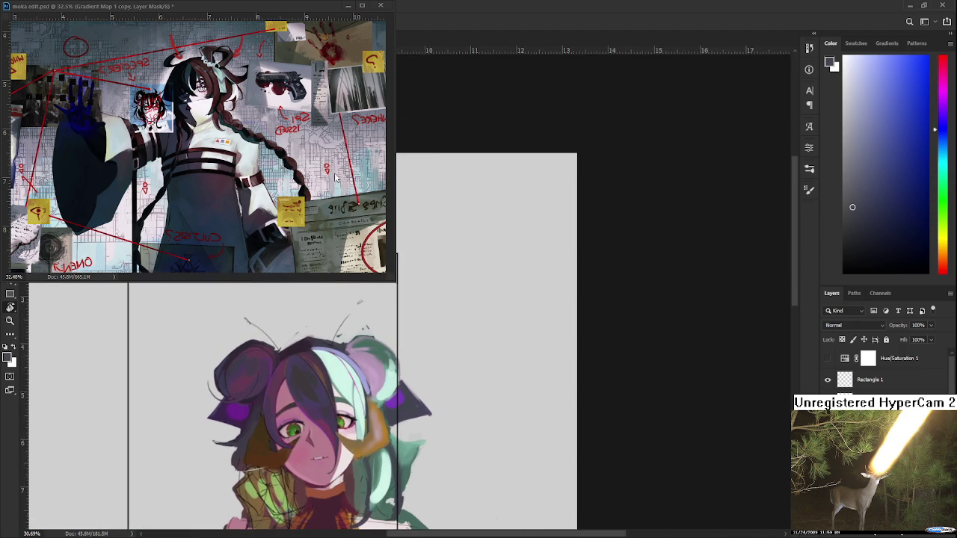
scroll(388, 411, "up", 2)
scroll(389, 412, "up", 2)
scroll(359, 415, "down", 1)
scroll(330, 419, "down", 1)
scroll(336, 415, "down", 1)
scroll(340, 410, "up", 1)
scroll(344, 398, "up", 2)
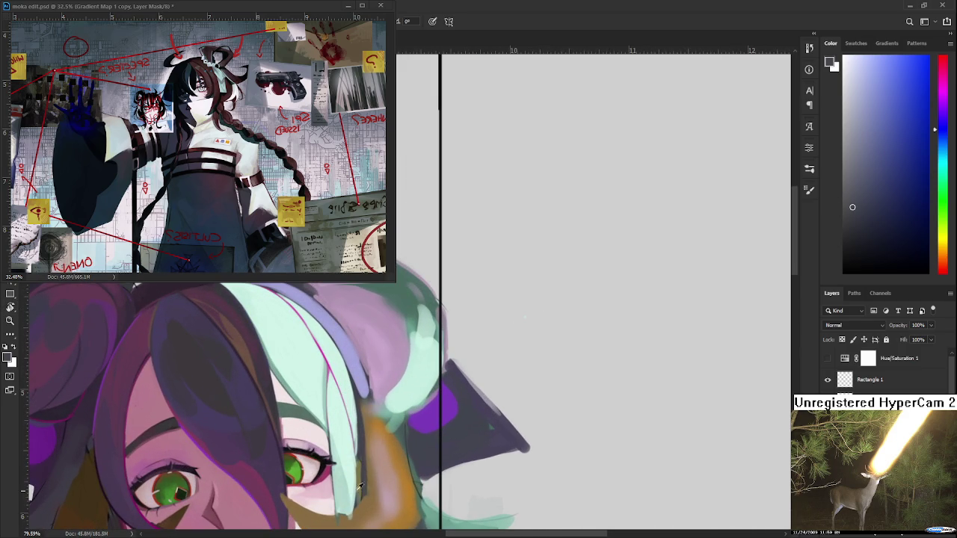
left_click(348, 485, "alt")
Step: Bring the right eye into view and sample the purple hair colour
left_click_drag(377, 419, 385, 352)
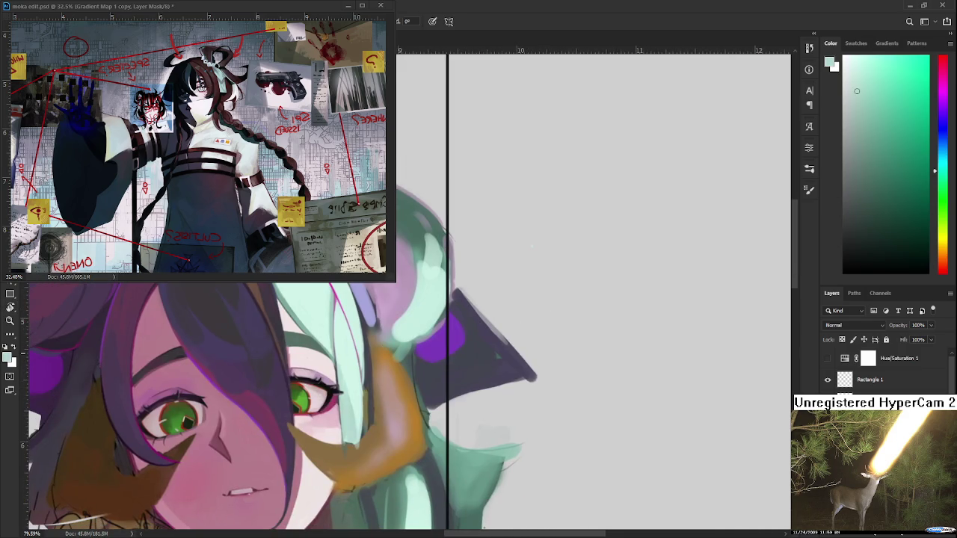
scroll(308, 392, "up", 3)
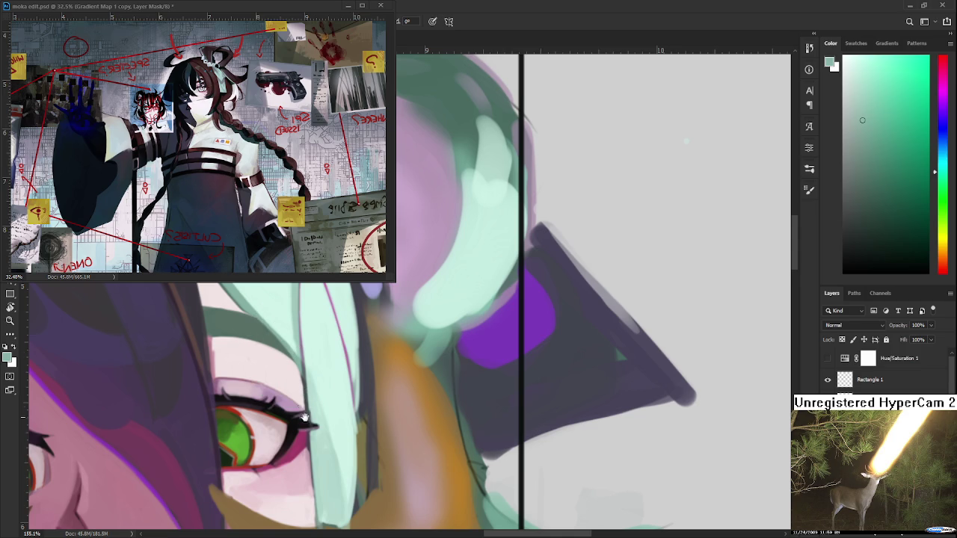
left_click_drag(309, 451, 305, 402)
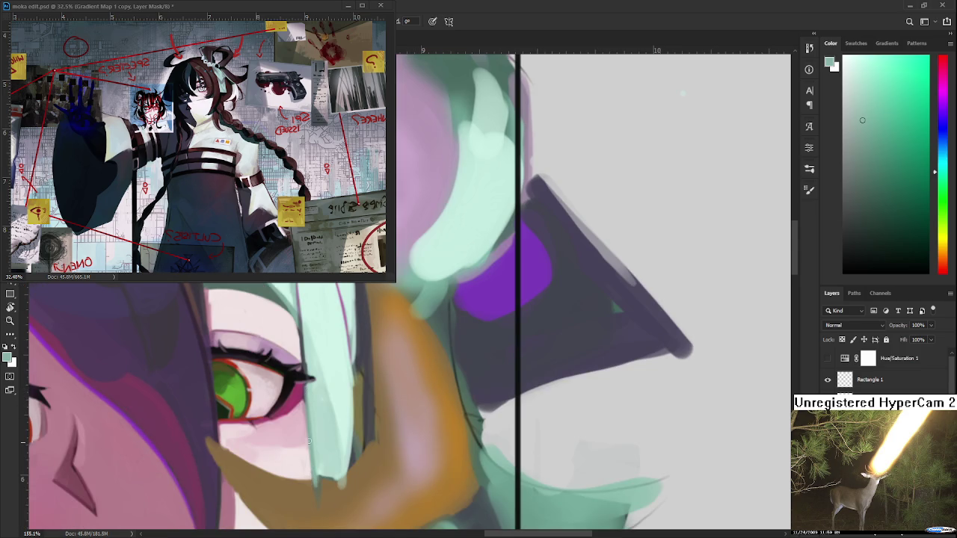
left_click(308, 387, "alt")
mouse_move(187, 408)
left_mouse_down()
mouse_move(231, 399)
mouse_move(184, 423)
left_mouse_up()
left_click(202, 414, "alt")
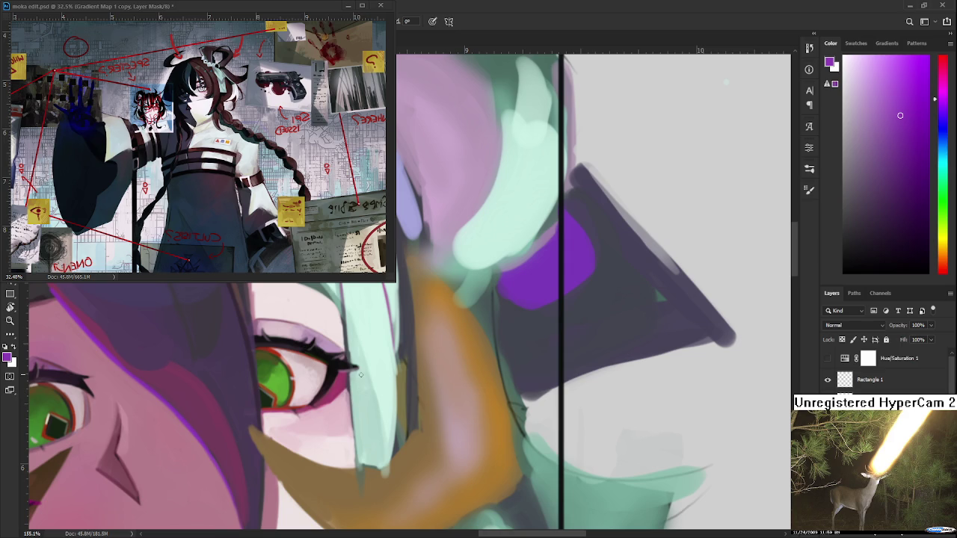
Step: Paint a thin purple line down the hair edge beside the right eye, retrying until it fits
left_click_drag(348, 376, 356, 472)
key("ctrl+z")
left_click_drag(348, 380, 356, 475)
key("ctrl+z")
left_click_drag(350, 382, 356, 471)
key("ctrl+z")
key("ctrl+z")
key("ctrl+z")
left_click_drag(349, 386, 356, 472)
Step: Move over to the right bun and set a pale pink paint colour from its pink-lavender
left_click_drag(406, 388, 409, 476)
scroll(409, 476, "down", 3)
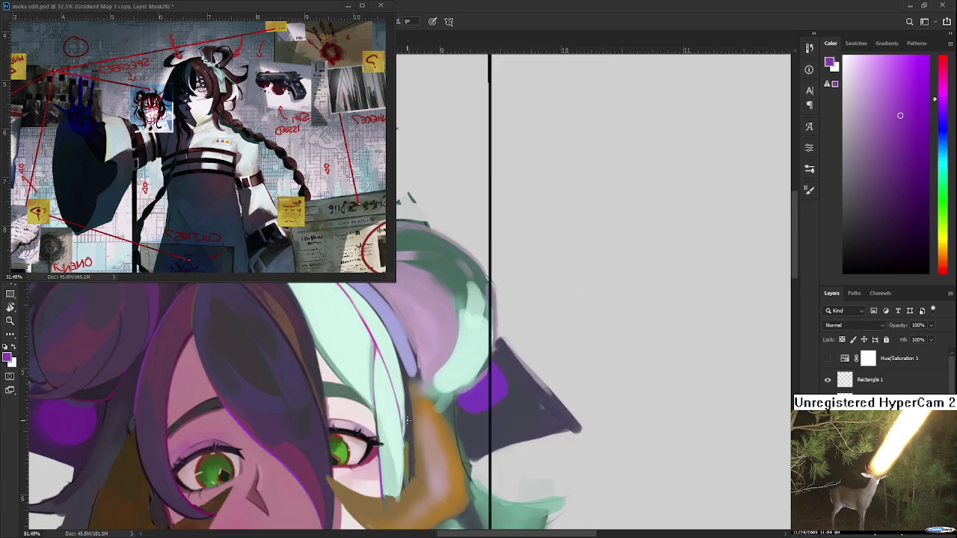
scroll(408, 420, "down", 3)
scroll(388, 389, "up", 2)
scroll(388, 389, "up", 3)
scroll(420, 391, "down", 1)
scroll(433, 411, "down", 1)
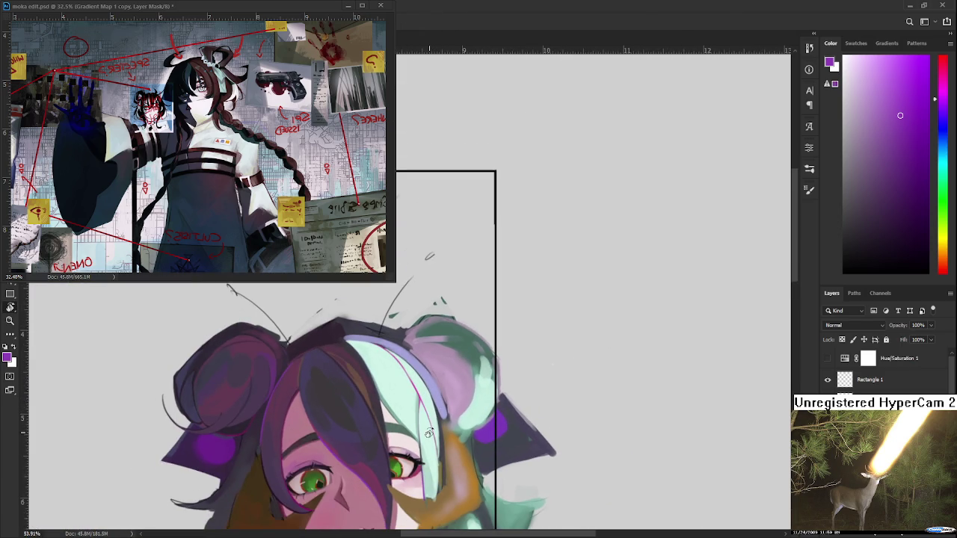
scroll(444, 426, "up", 1)
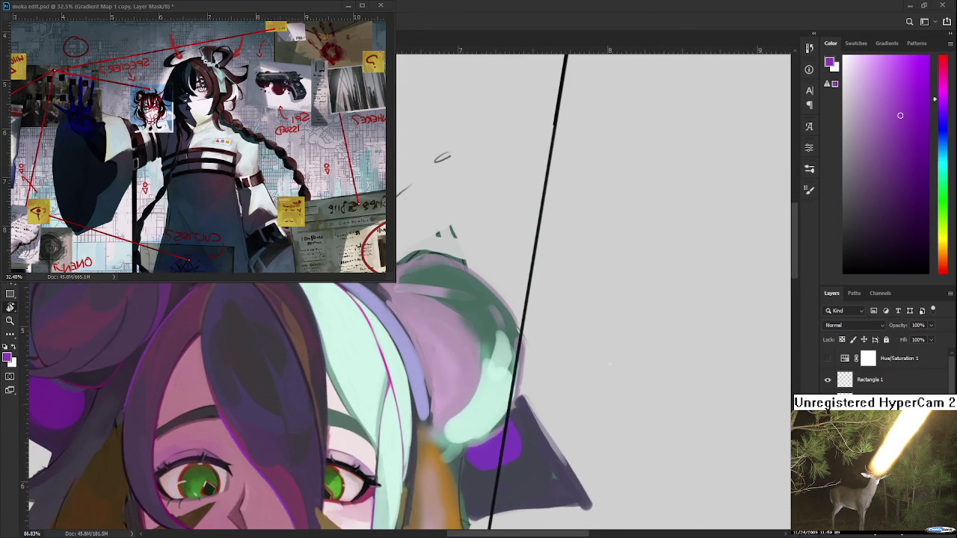
left_click_drag(413, 420, 380, 420)
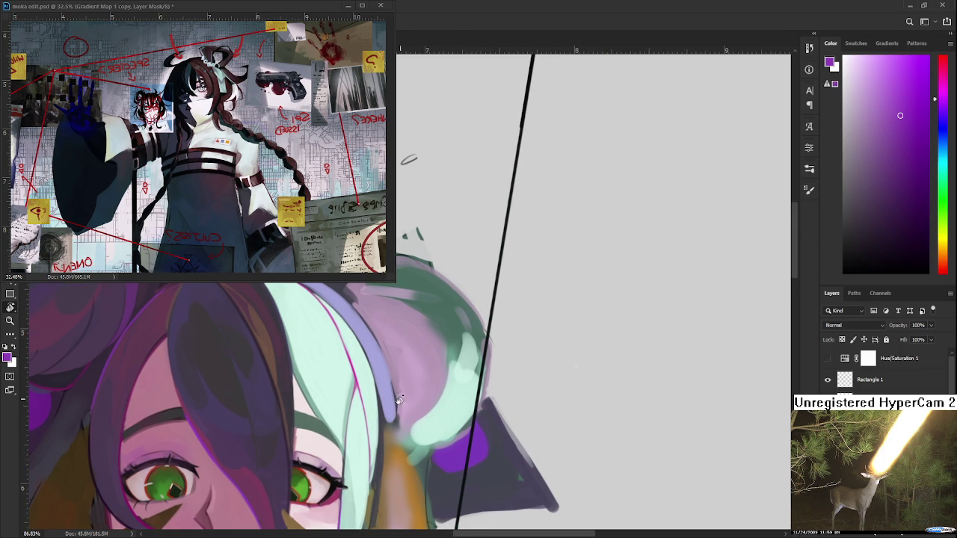
left_click(400, 394, "alt")
left_click(398, 400, "alt")
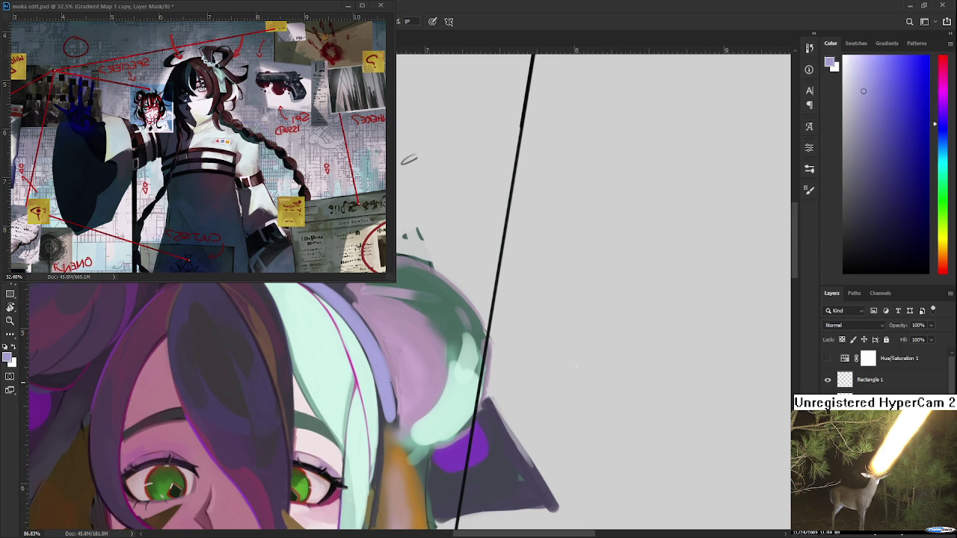
scroll(577, 365, "down", 5)
mouse_move(523, 337)
left_mouse_down()
mouse_move(465, 423)
mouse_move(400, 369)
mouse_move(375, 377)
left_mouse_up()
scroll(401, 370, "up", 5)
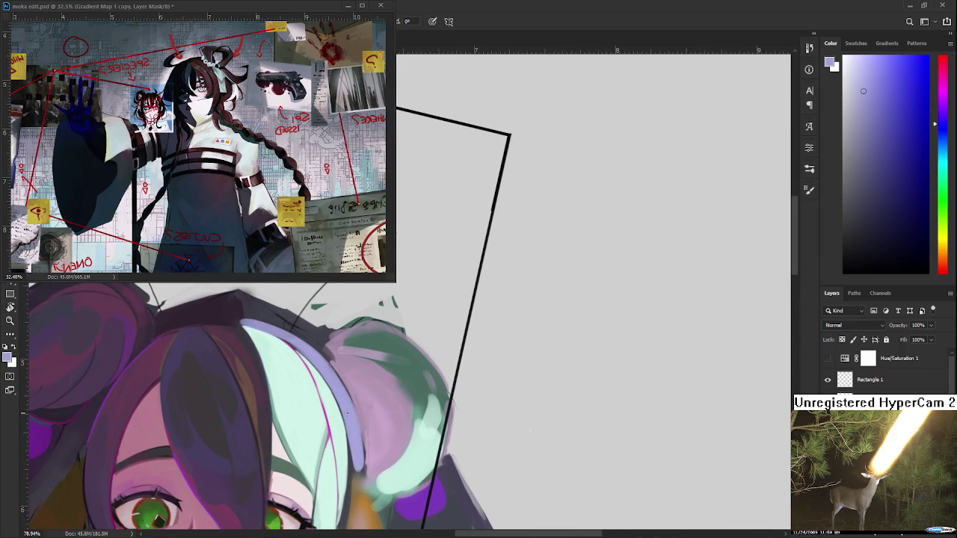
left_click(355, 400, "alt")
left_click_drag(853, 112, 851, 64)
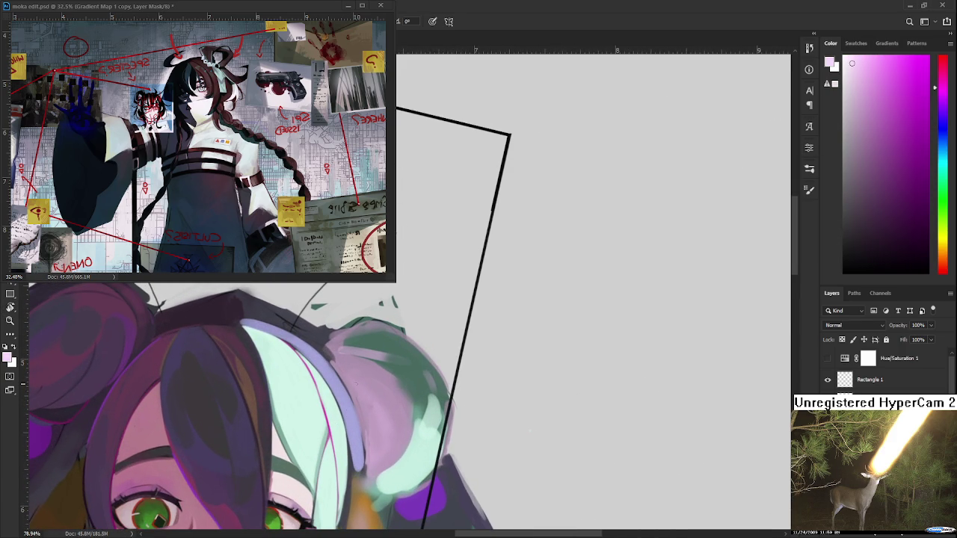
Step: Paint a pale pink arc along the bun's inner hair band, undoing the longer attempts
left_click_drag(350, 366, 374, 457)
key("ctrl+z")
left_click_drag(347, 362, 371, 429)
key("ctrl+z")
left_click_drag(348, 365, 374, 455)
key("ctrl+z")
mouse_move(348, 365)
left_mouse_down()
mouse_move(372, 449)
mouse_move(371, 411)
left_mouse_up()
key("ctrl+z")
mouse_move(343, 361)
left_mouse_down()
mouse_move(373, 449)
mouse_move(356, 369)
left_mouse_up()
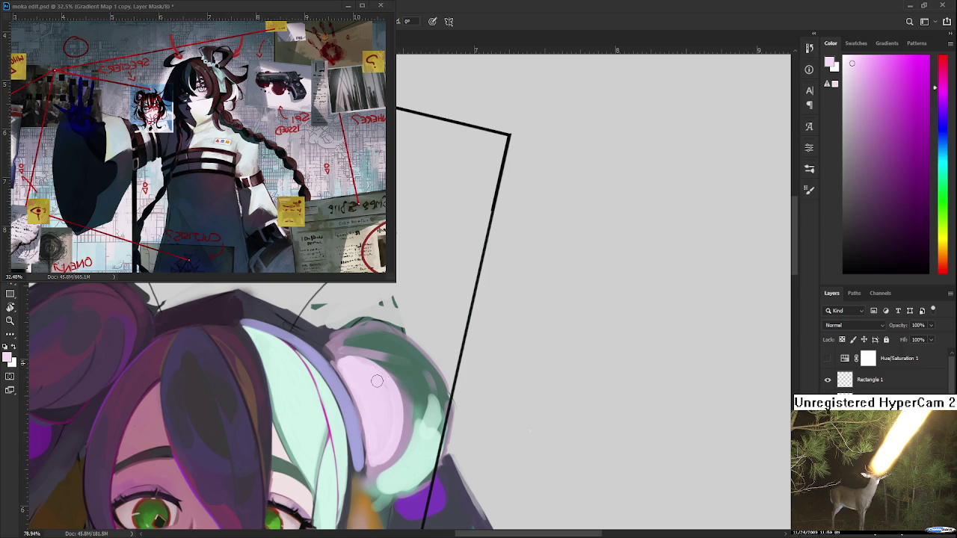
scroll(448, 372, "down", 5)
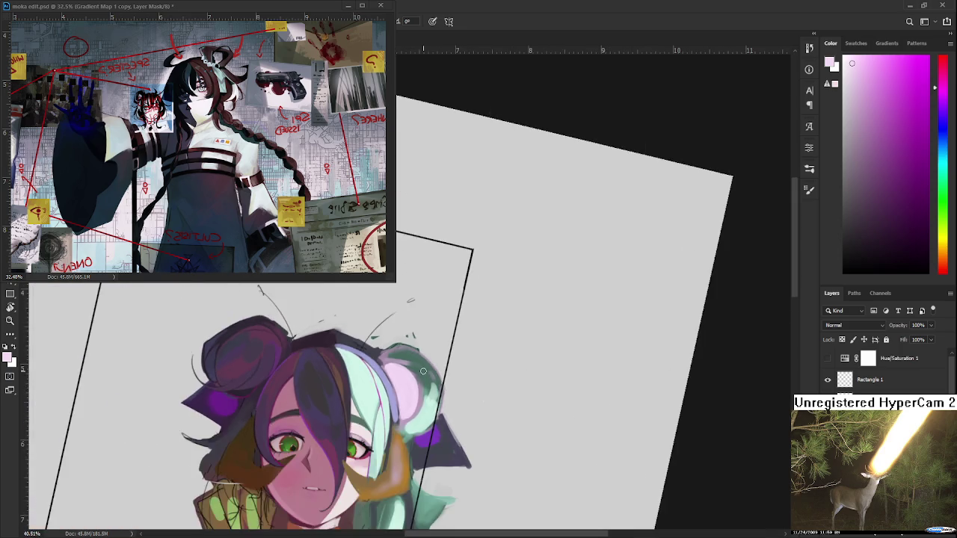
Step: Rotate and zoom the canvas to a working angle over the right bun
key("r")
left_click_drag(478, 374, 514, 510)
scroll(513, 511, "up", 2)
scroll(514, 510, "up", 3)
scroll(514, 511, "up", 2)
key("r")
left_click_drag(325, 323, 312, 364)
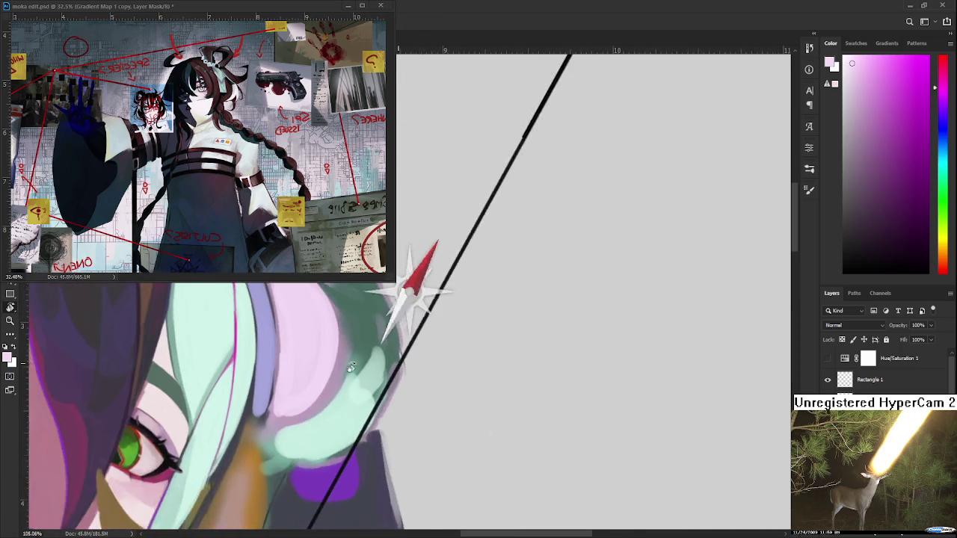
Step: Sample a grey-green and paint widening dark green shading on the right bun
left_click(351, 396, "alt")
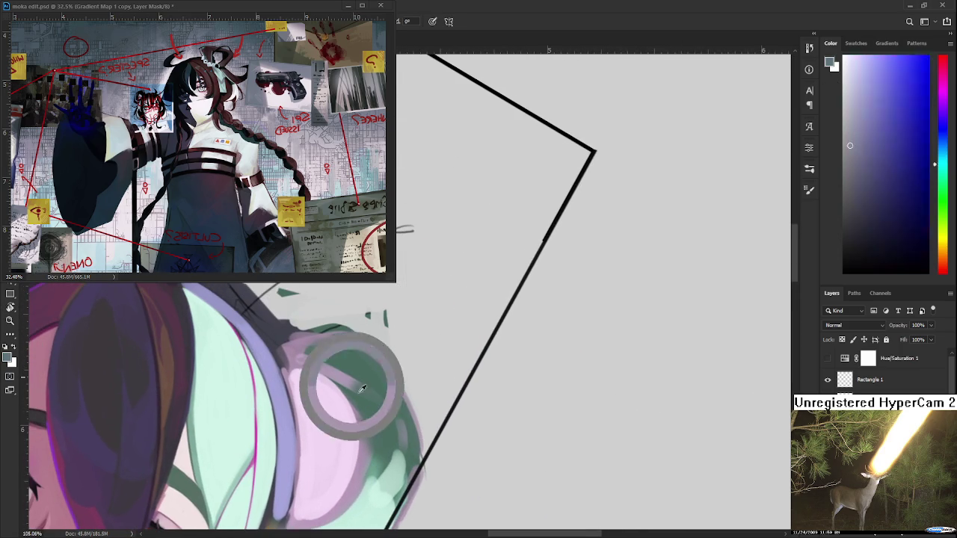
left_click_drag(299, 366, 333, 430)
key("ctrl+z")
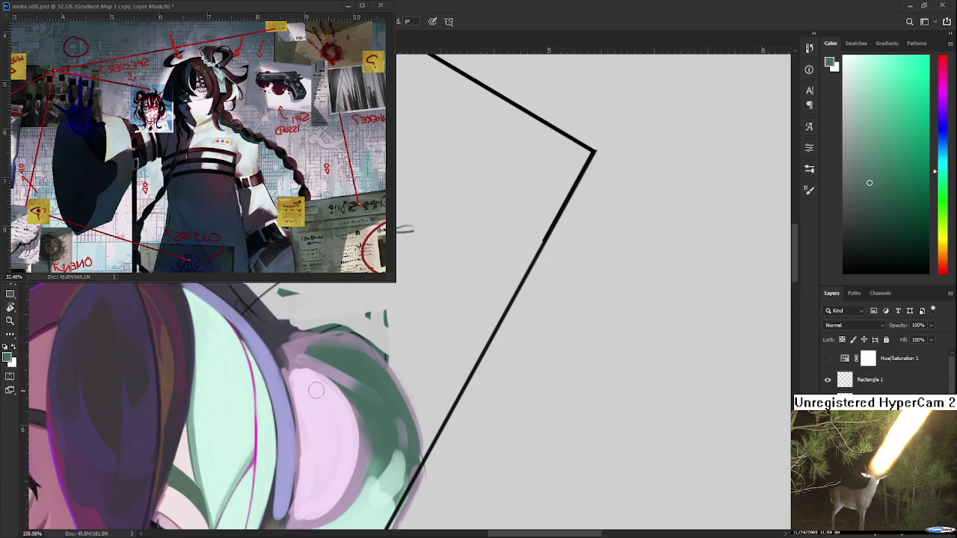
left_click_drag(297, 368, 362, 449)
left_click(342, 395, "alt")
mouse_move(348, 396)
left_mouse_down()
mouse_move(361, 429)
mouse_move(318, 376)
mouse_move(359, 444)
left_mouse_up()
mouse_move(300, 363)
left_mouse_down()
mouse_move(380, 465)
mouse_move(375, 403)
left_mouse_up()
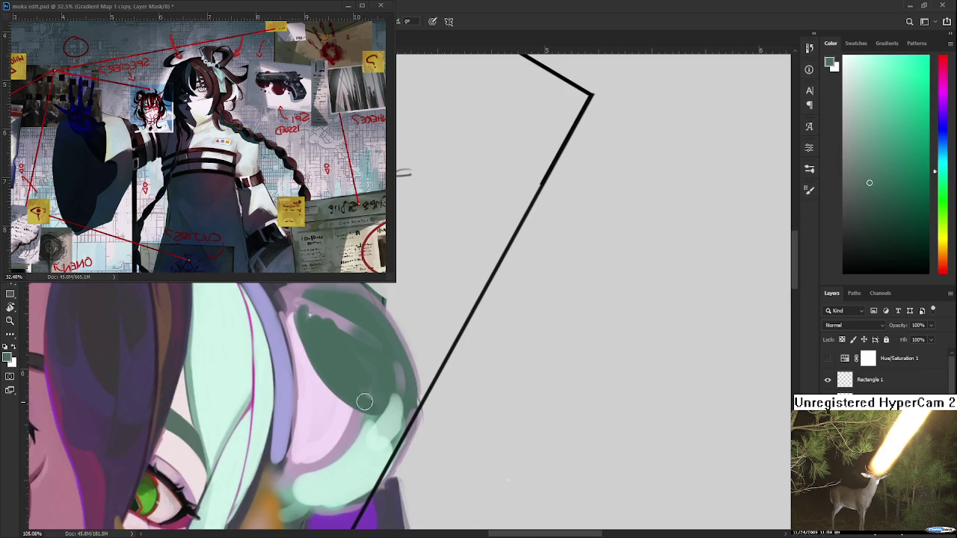
Step: Paint curved light-green highlights over the dark green, edging their top with a darker green
left_click(223, 365, "alt")
mouse_move(305, 349)
left_mouse_down()
mouse_move(281, 399)
mouse_move(350, 458)
left_mouse_up()
key("ctrl+z")
mouse_move(271, 357)
left_mouse_down()
mouse_move(352, 458)
mouse_move(351, 408)
mouse_move(337, 438)
mouse_move(348, 442)
left_mouse_up()
key("ctrl+z")
left_click_drag(329, 393, 355, 418)
left_click(352, 376, "alt")
mouse_move(288, 356)
left_mouse_down()
mouse_move(359, 395)
mouse_move(406, 363)
left_mouse_up()
scroll(353, 385, "down", 5)
key("r")
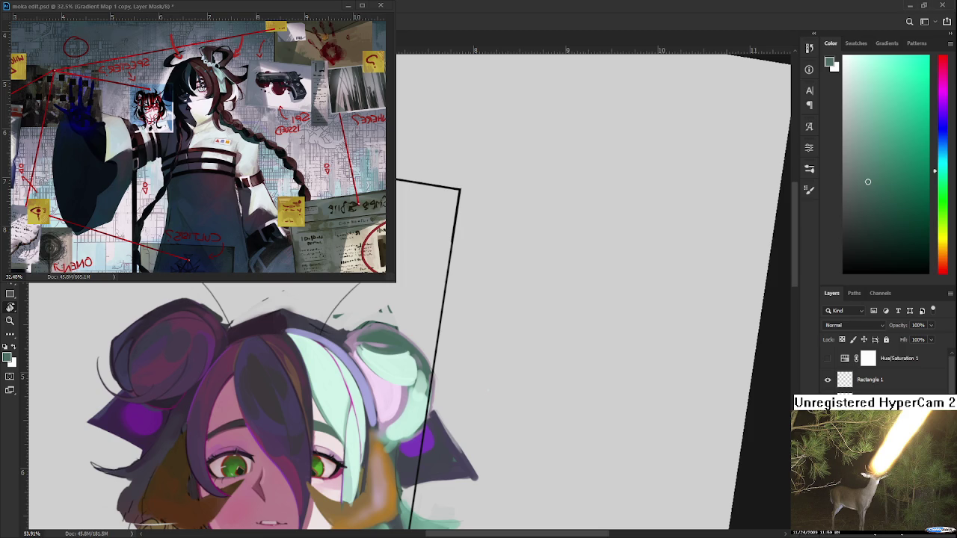
Step: Rotate the view around the mint bun and sample grey-teal, mint and grey-green tones
scroll(247, 419, "up", 1)
scroll(259, 399, "up", 1)
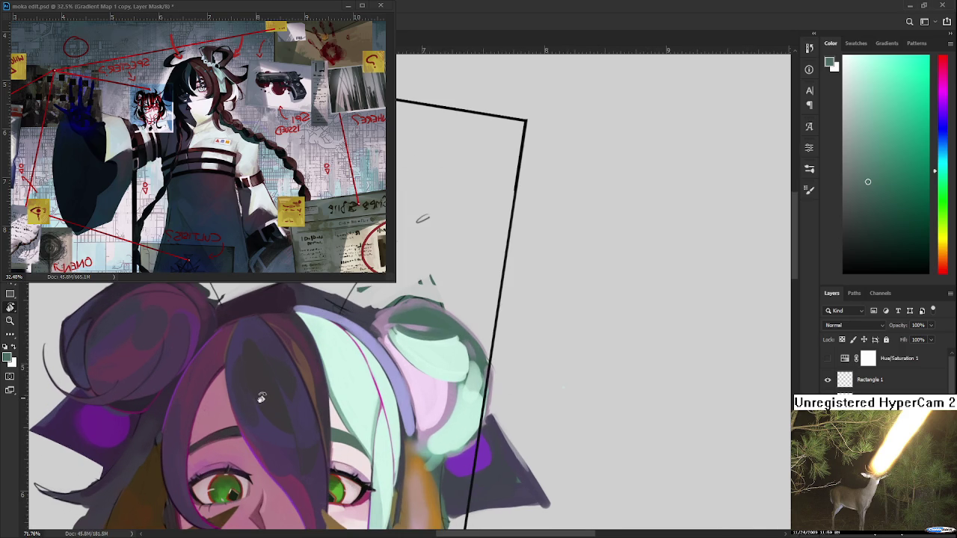
left_click_drag(428, 369, 314, 396)
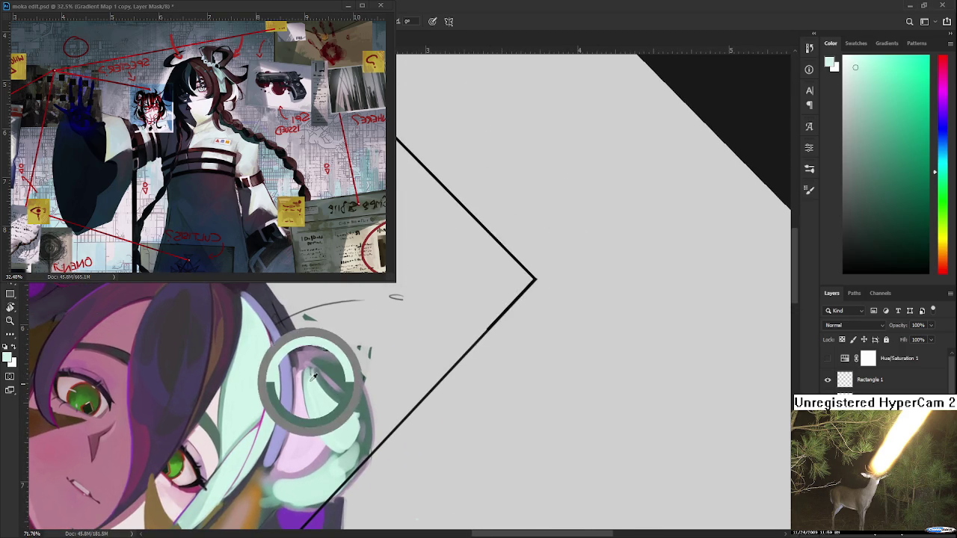
left_click(310, 365, "alt")
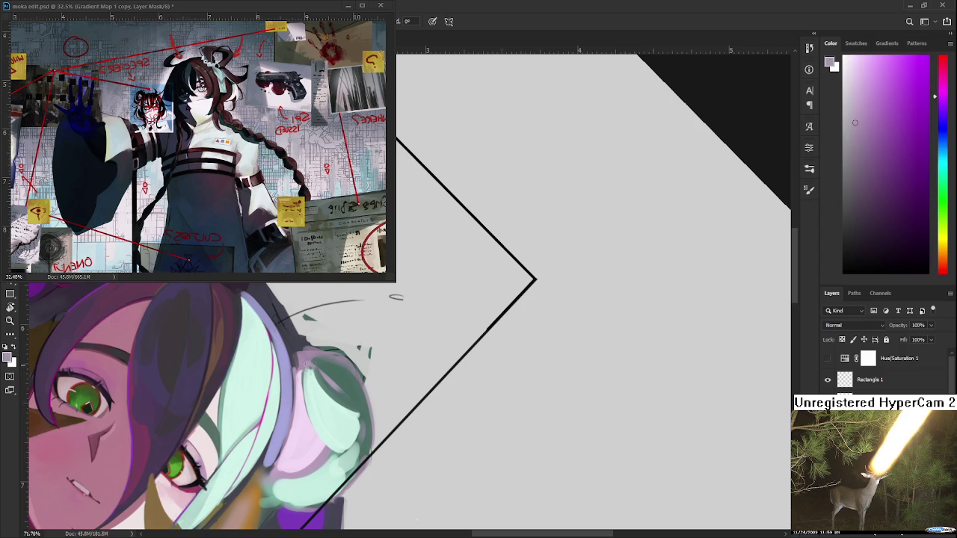
left_click(309, 373, "alt")
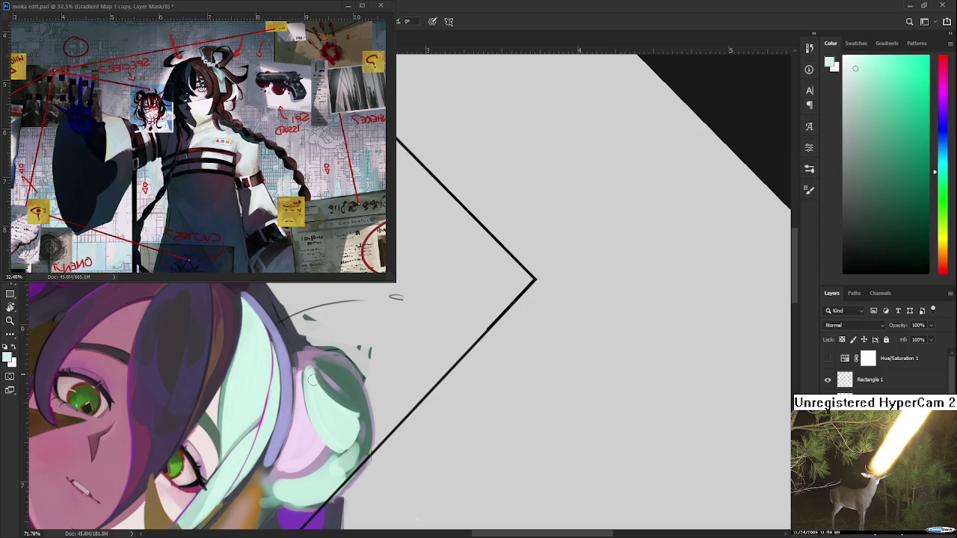
mouse_move(357, 372)
left_mouse_down()
mouse_move(365, 381)
mouse_move(401, 292)
left_mouse_up()
key("r")
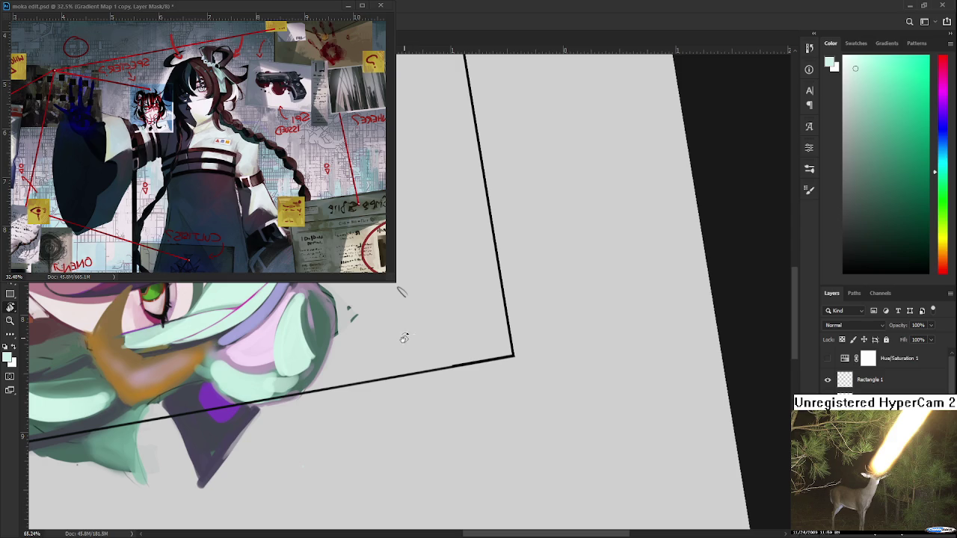
scroll(342, 380, "up", 2)
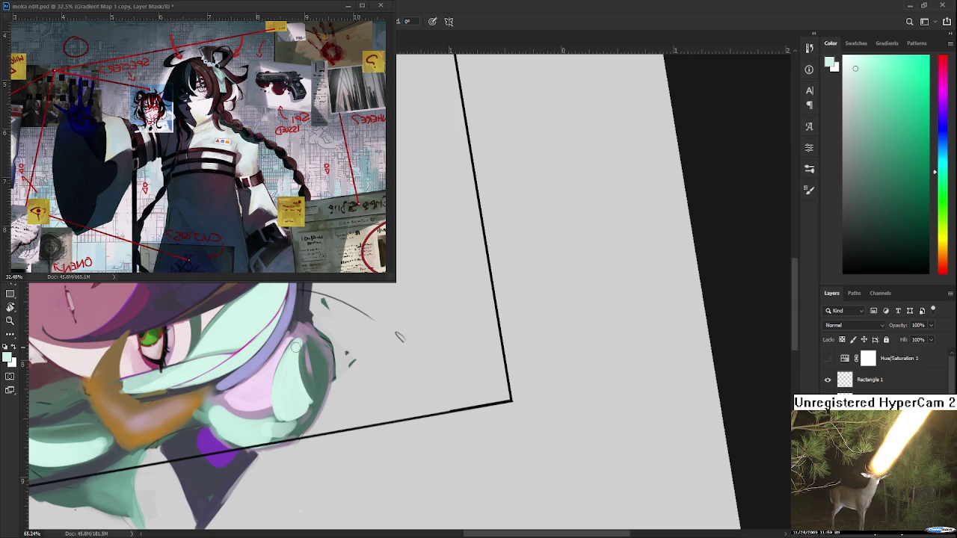
left_click(307, 385, "alt")
left_click_drag(287, 350, 287, 409)
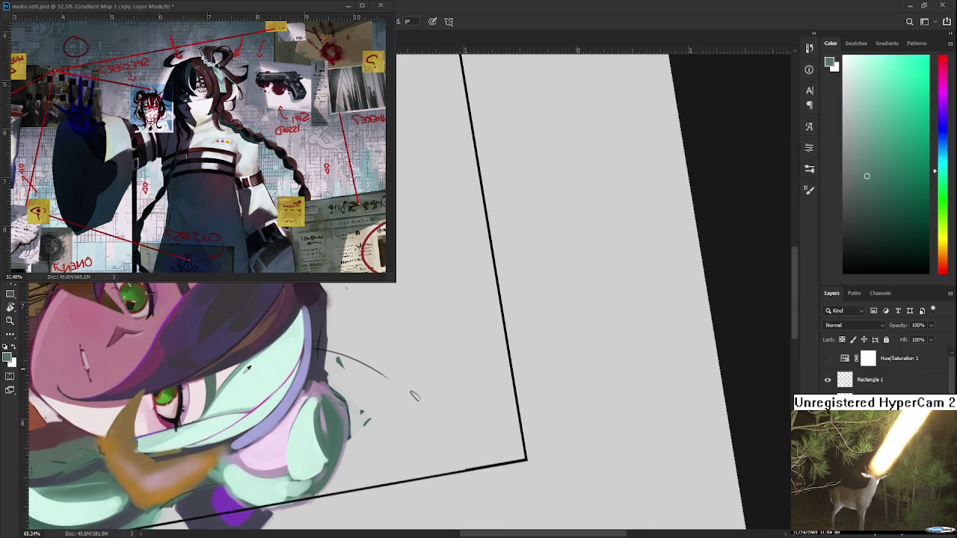
left_click(244, 368, "alt")
Step: Compare the last stroke on and off, pick a lighter mint, and re-angle the bun view
key("ctrl+z")
key("ctrl+shift+z")
key("ctrl+z")
key("ctrl+shift+z")
left_click(299, 467, "alt")
left_click_drag(322, 470, 490, 471)
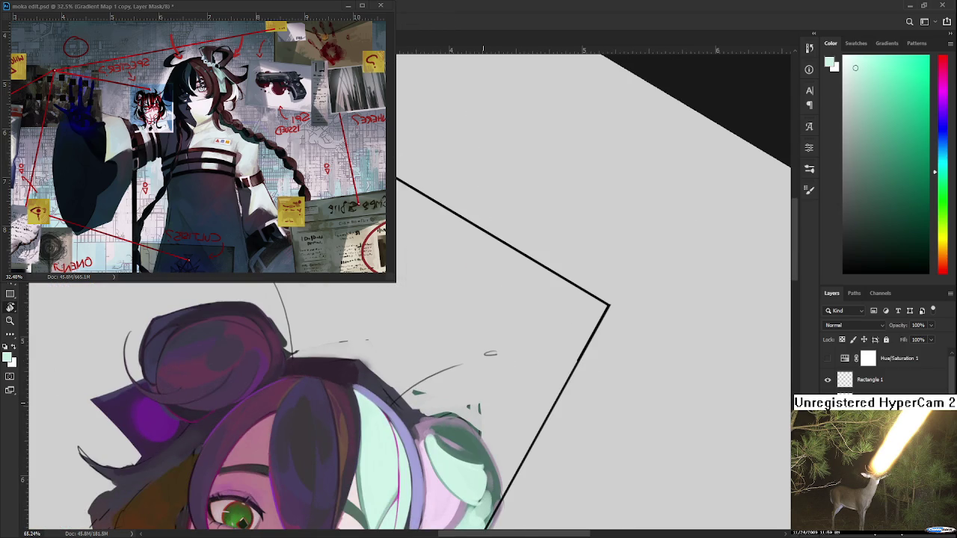
mouse_move(640, 306)
left_mouse_down()
mouse_move(421, 398)
mouse_move(347, 348)
mouse_move(396, 396)
left_mouse_up()
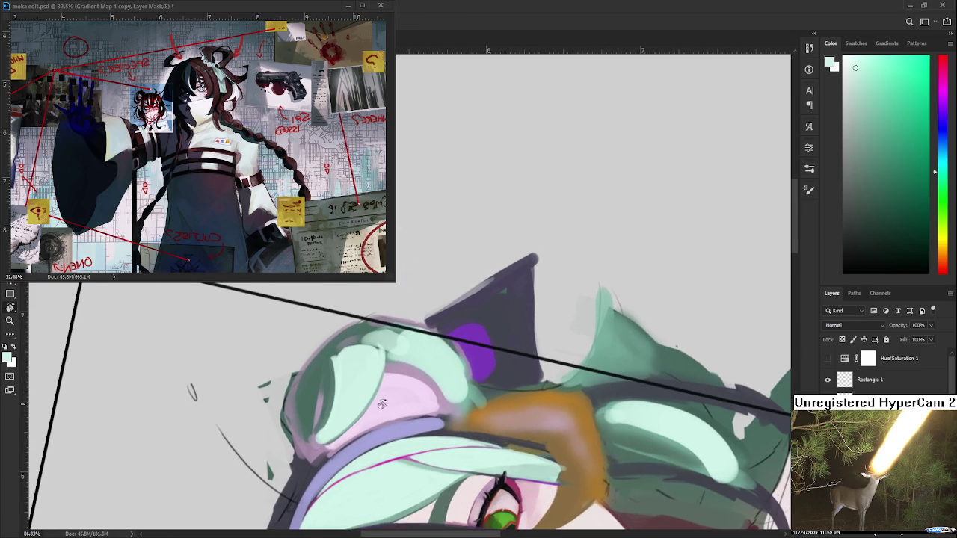
Step: Brush pale pink sampled from the bun along the mint bun's left edge
left_click(396, 396, "alt")
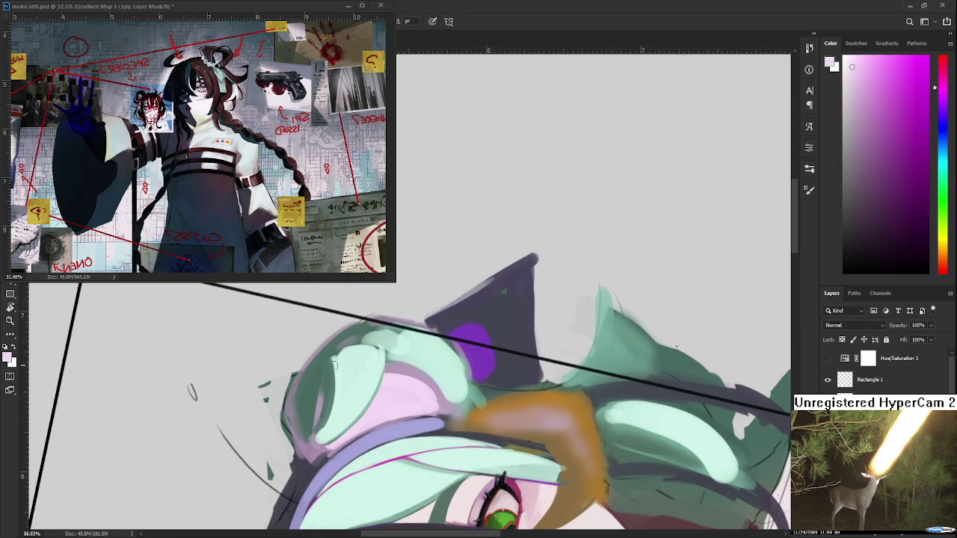
left_click_drag(317, 363, 297, 404)
left_click_drag(321, 350, 314, 448)
mouse_move(308, 381)
left_mouse_down()
mouse_move(313, 419)
mouse_move(324, 356)
left_mouse_up()
mouse_move(320, 435)
left_mouse_down()
mouse_move(329, 347)
mouse_move(309, 412)
left_mouse_up()
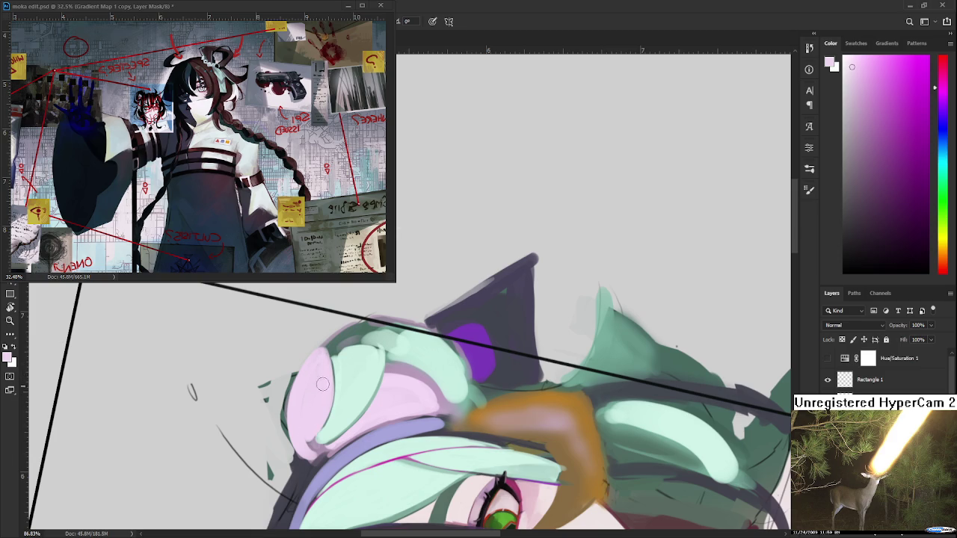
left_click(317, 443, "alt")
left_click(334, 426, "alt")
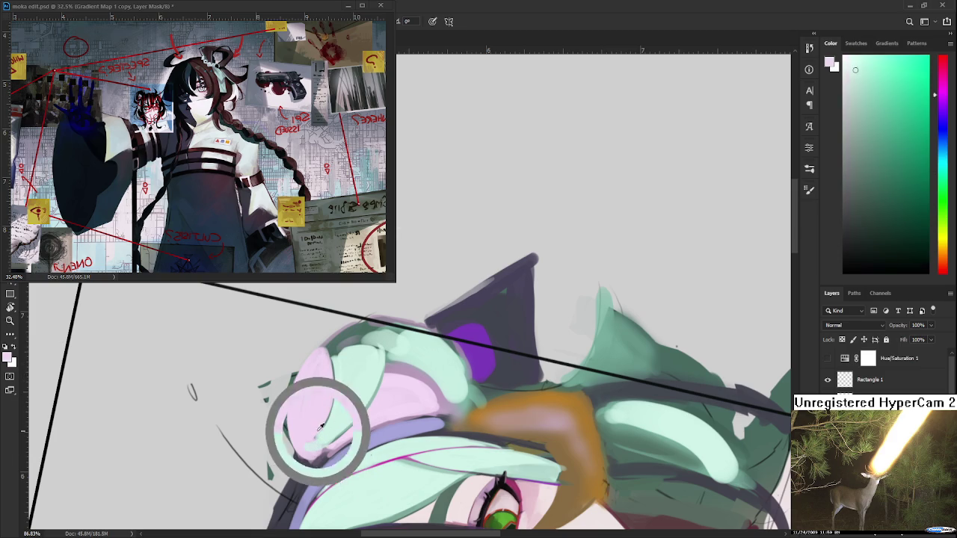
scroll(348, 398, "down", 1, "alt")
scroll(347, 398, "down", 2)
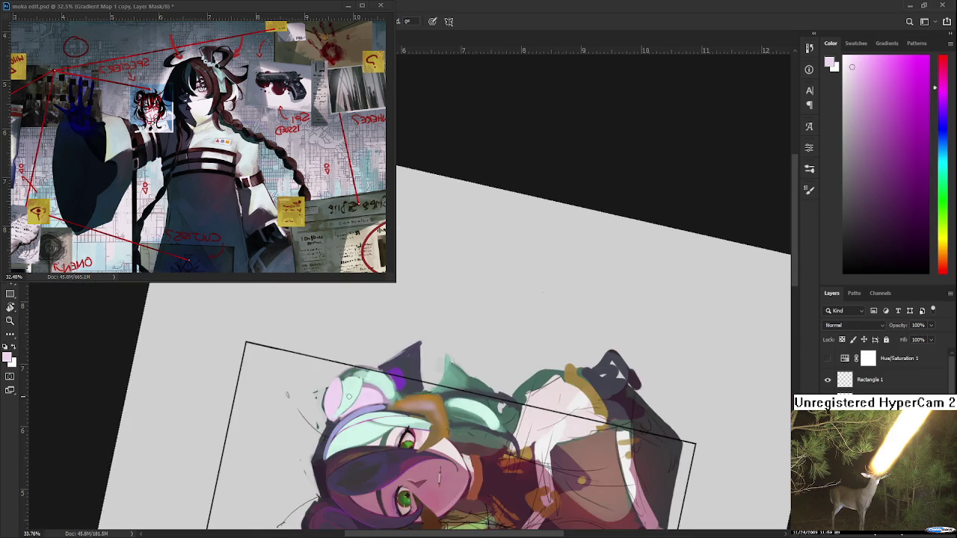
Step: Straighten the view on the face and lighten the mint hair's edge with lighter mint
left_click_drag(348, 398, 346, 431)
scroll(346, 432, "up", 1)
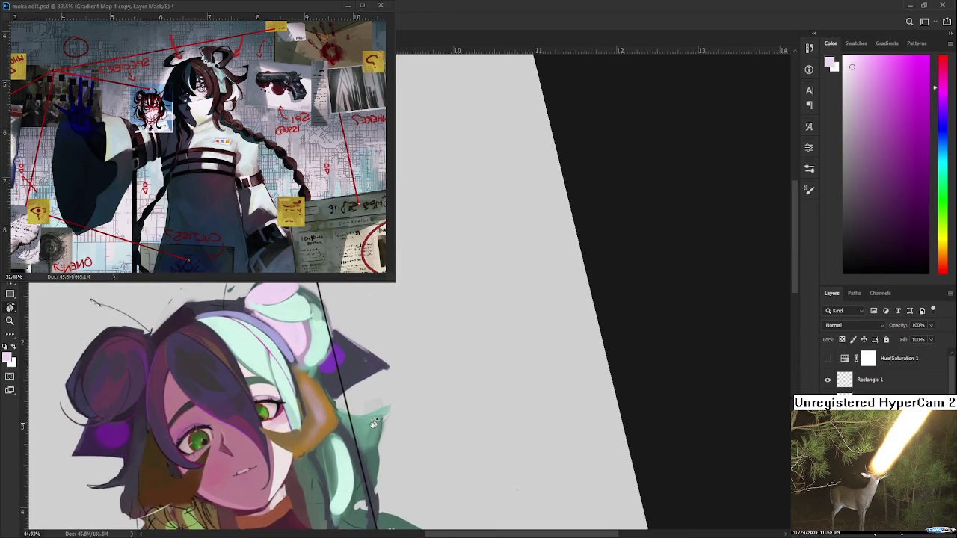
mouse_move(347, 432)
left_mouse_down()
mouse_move(323, 371)
mouse_move(348, 423)
left_mouse_up()
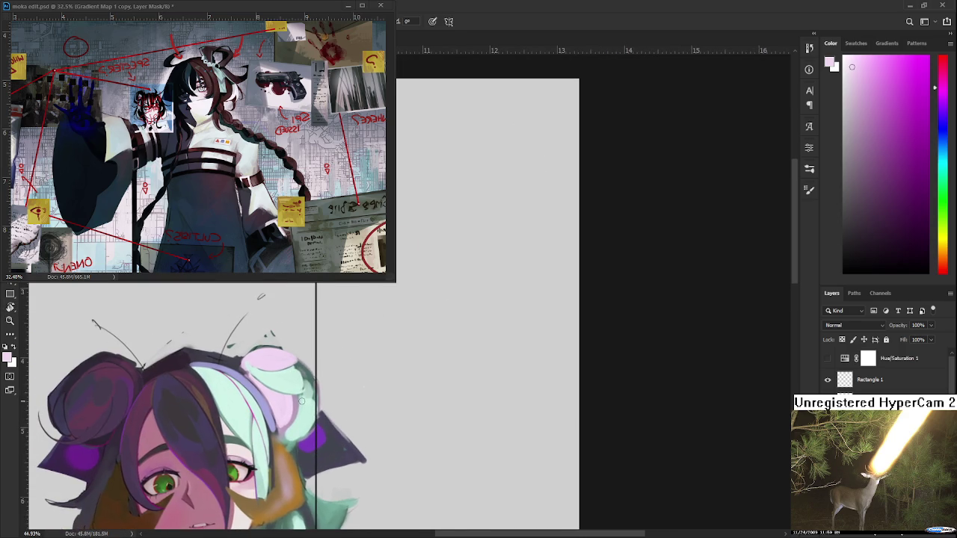
left_click(306, 391, "alt")
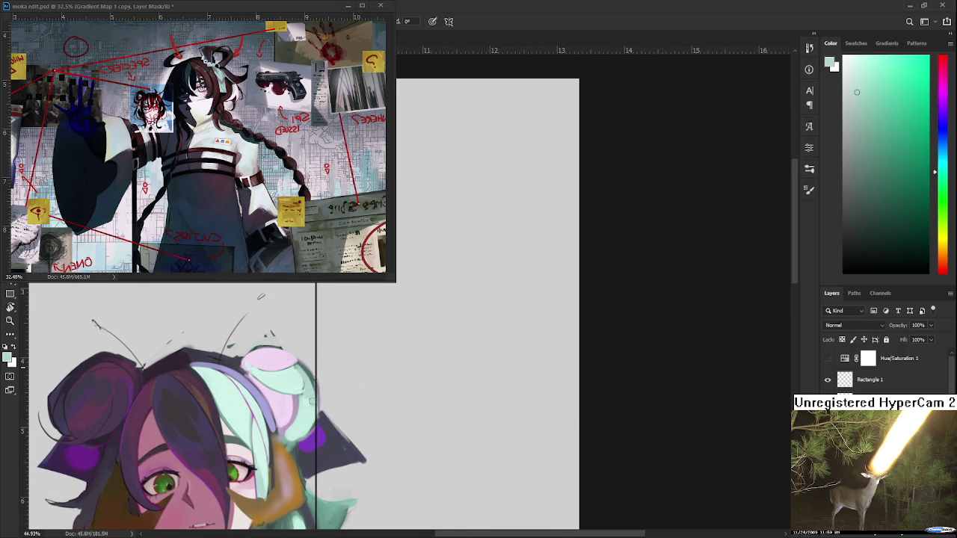
left_click(305, 414, "alt")
left_click_drag(296, 374, 310, 379)
Step: Sample pink, grey-green and mint tones, then paint mint along the mint hair's right edge
left_click(277, 385, "alt")
left_click(273, 352, "alt")
left_click(261, 421, "alt")
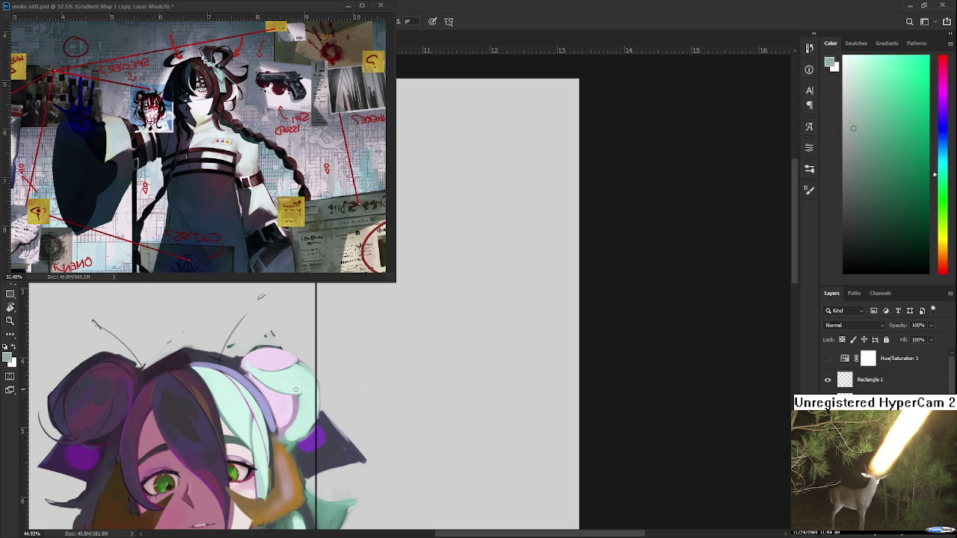
left_click_drag(314, 396, 317, 380)
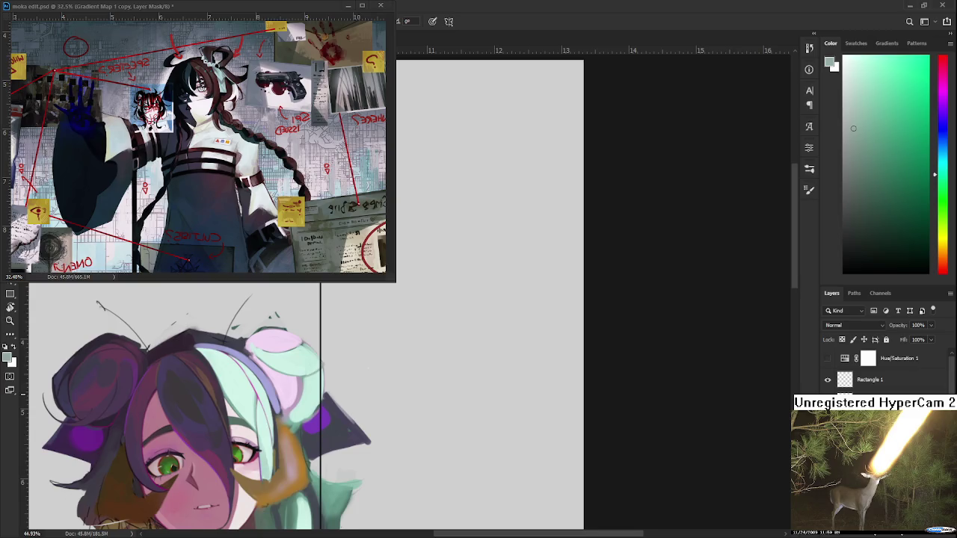
scroll(299, 395, "down", 2)
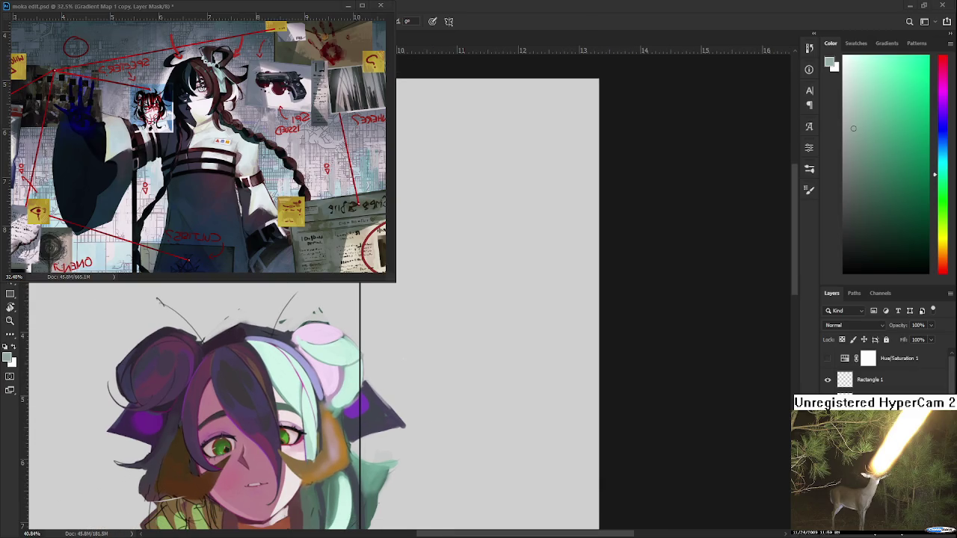
mouse_move(394, 461)
left_mouse_down()
mouse_move(525, 339)
mouse_move(497, 359)
left_mouse_up()
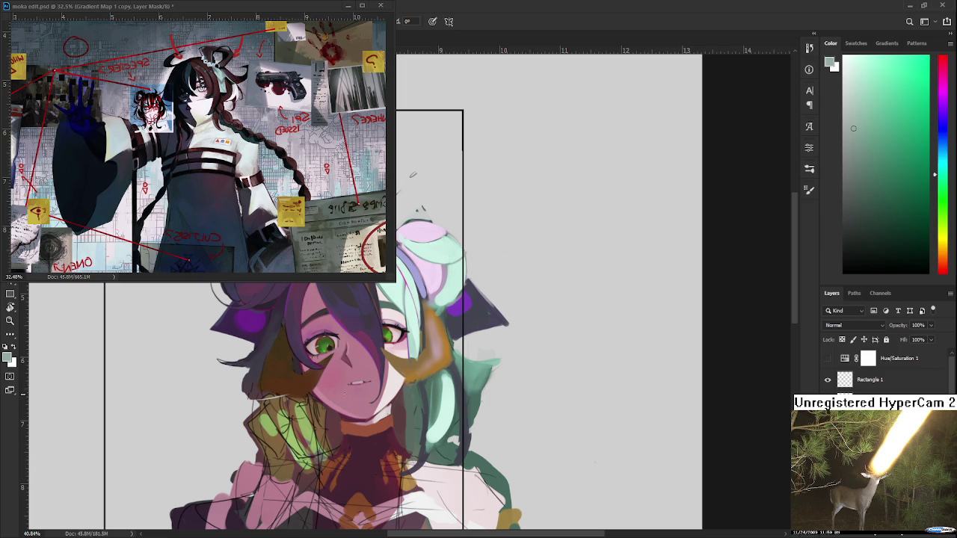
Step: Undo the orange stroke across the mint hair, then zoom toward the face and pick bun pink
left_click_drag(347, 395, 330, 416)
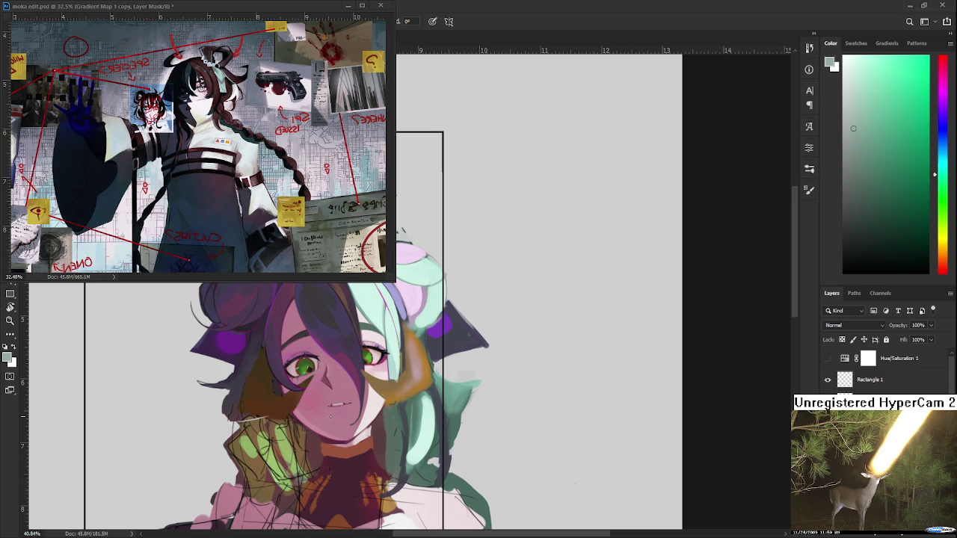
left_click_drag(330, 417, 427, 376)
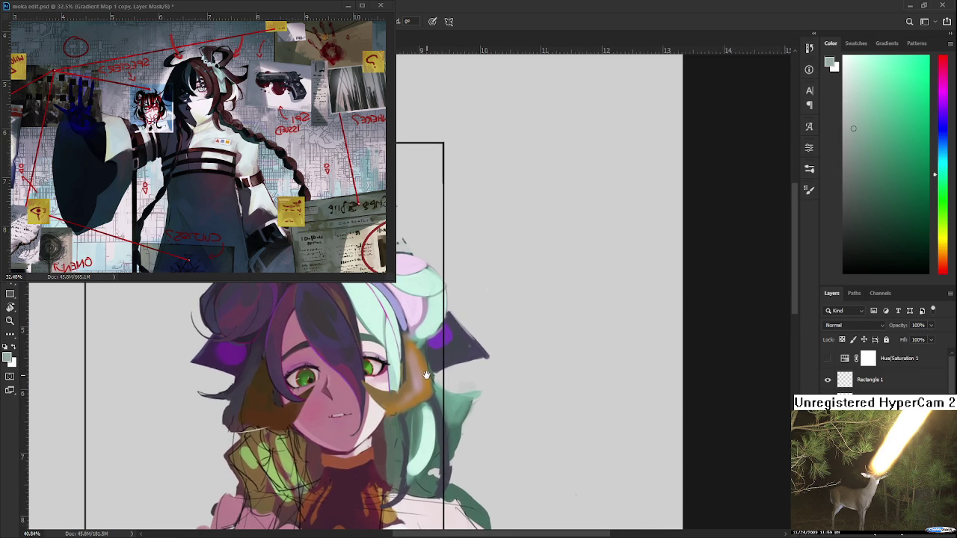
key("ctrl+z")
scroll(419, 370, "up", 3)
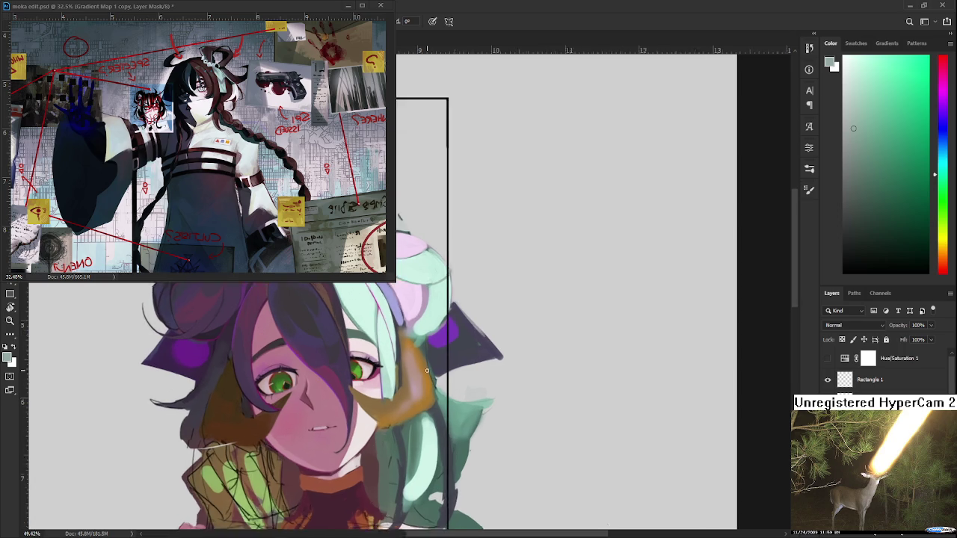
mouse_move(427, 371)
left_mouse_down()
mouse_move(446, 392)
mouse_move(358, 433)
mouse_move(384, 379)
left_mouse_up()
scroll(410, 410, "up", 2)
left_click(385, 380, "alt")
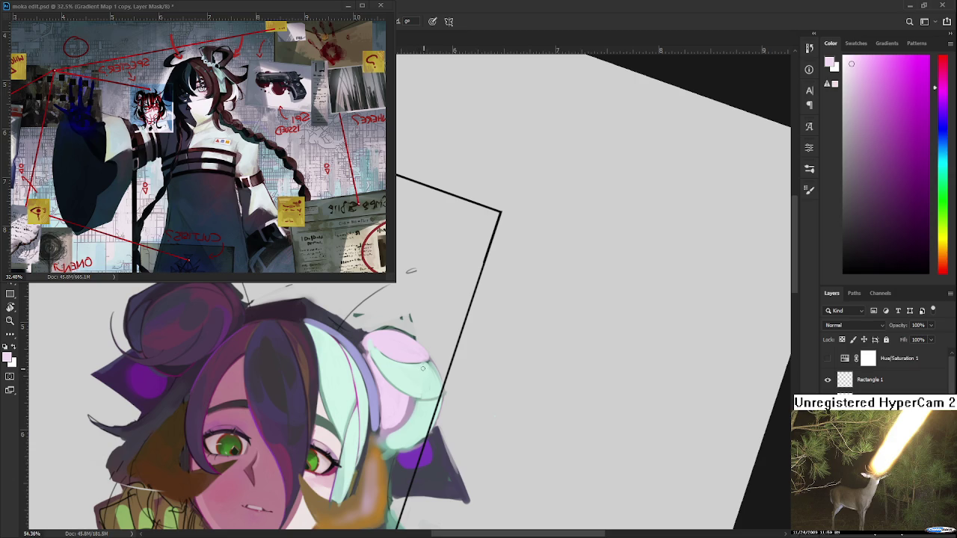
Step: Draw a thin dark navy line along the mint hair's edge and rotate the view upright
left_click(360, 343, "alt")
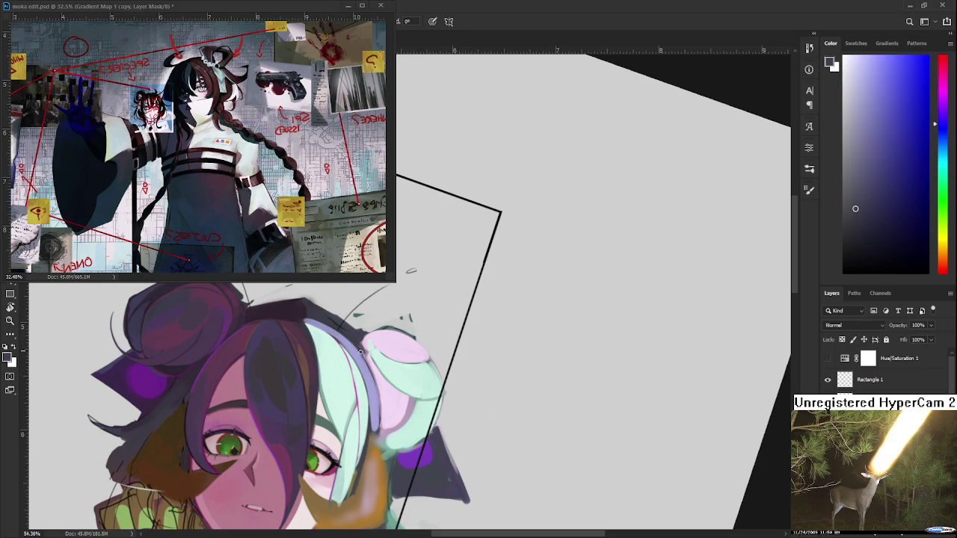
left_click_drag(376, 430, 365, 356)
left_click(381, 374, "alt")
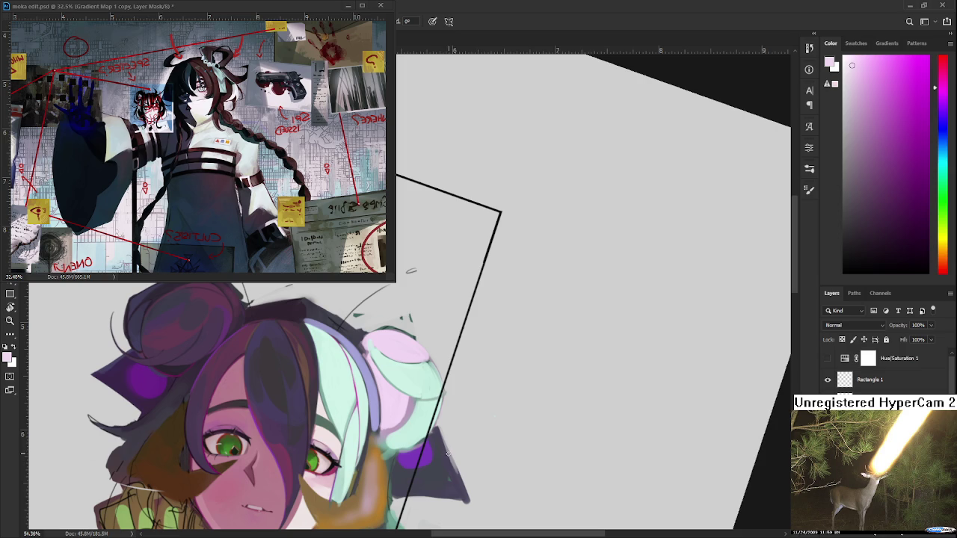
key("r")
mouse_move(411, 270)
left_mouse_down()
mouse_move(424, 268)
mouse_move(396, 275)
left_mouse_up()
Step: Compare alternating pink and teal samples and dab a light pink highlight on the hair bun
left_click(374, 344, "alt")
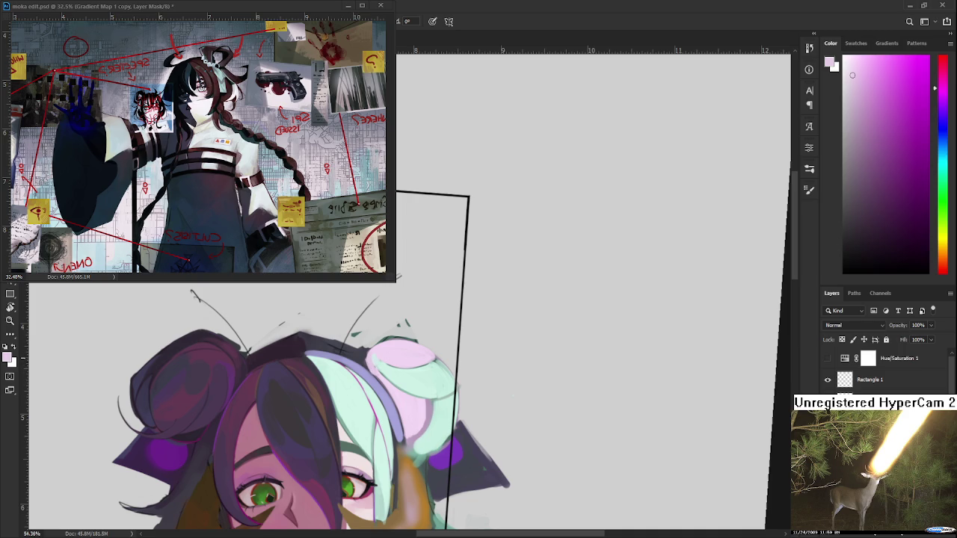
left_click(379, 366, "alt")
left_click(370, 363, "alt")
left_click(382, 367, "alt")
left_click(384, 358, "alt")
left_click(394, 362, "alt")
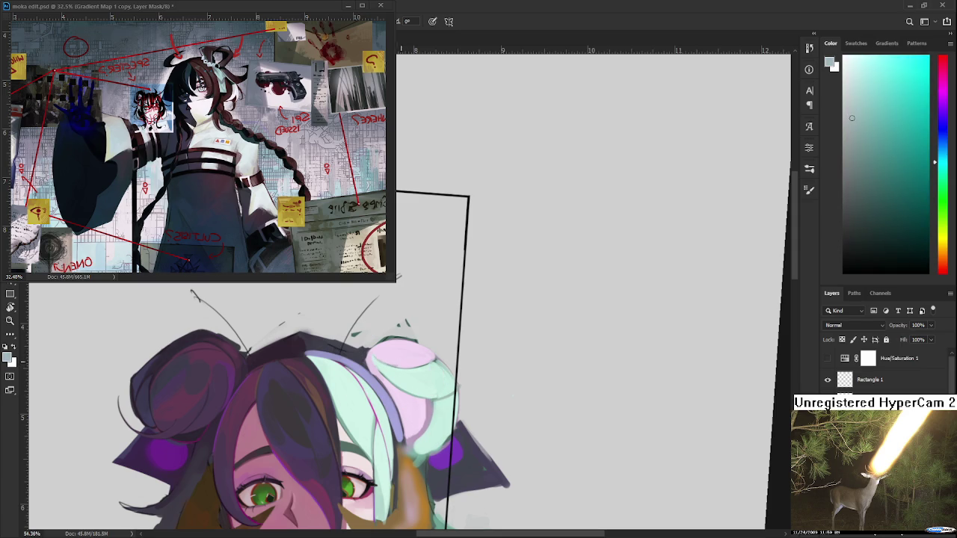
left_click(402, 362, "alt")
left_click(396, 371, "alt")
left_click(372, 365, "alt")
left_click(387, 378)
left_click(396, 370, "alt")
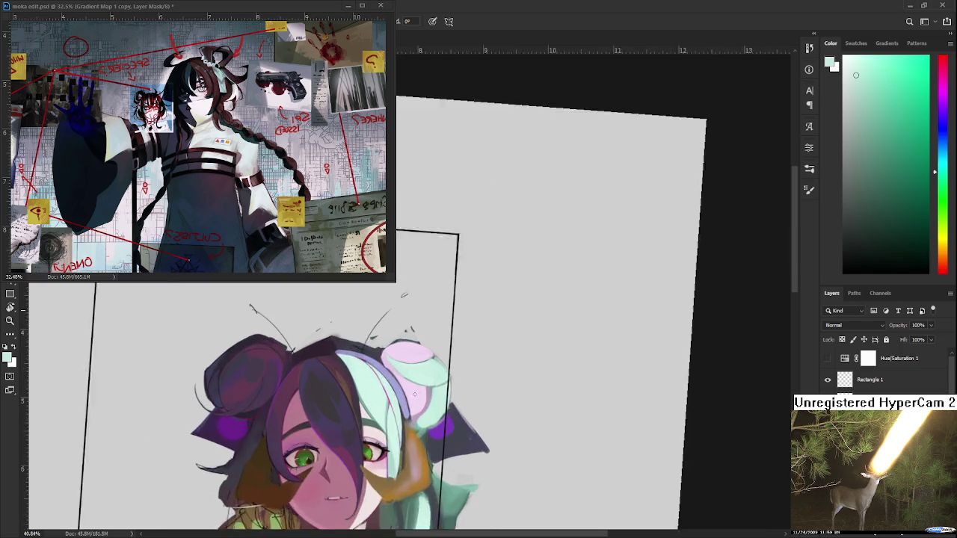
scroll(421, 373, "up", 2)
Step: Zoom onto the hair bun and sample dark purple-grey, light pink, then dark blue-grey tones
key("r")
mouse_move(421, 373)
left_mouse_down()
mouse_move(461, 315)
mouse_move(344, 383)
left_mouse_up()
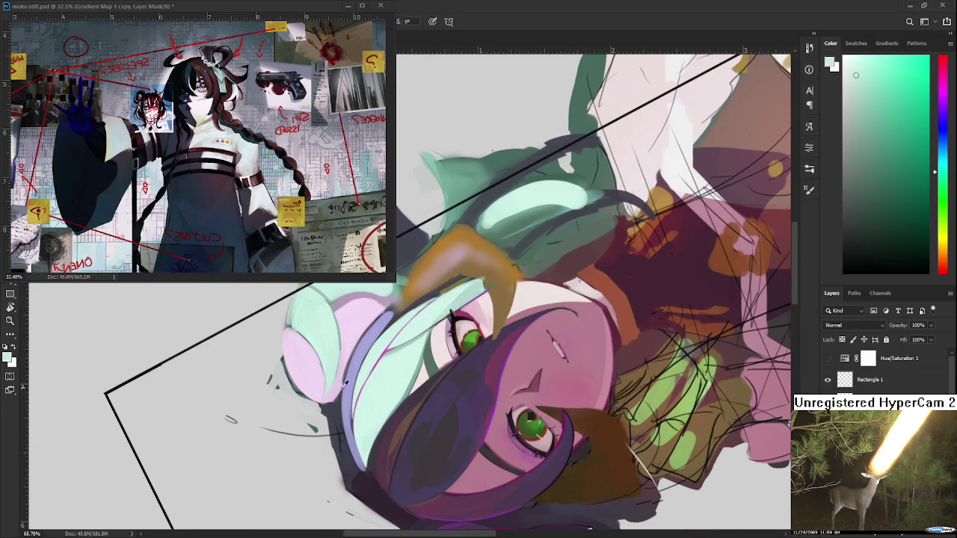
left_click(345, 382, "alt")
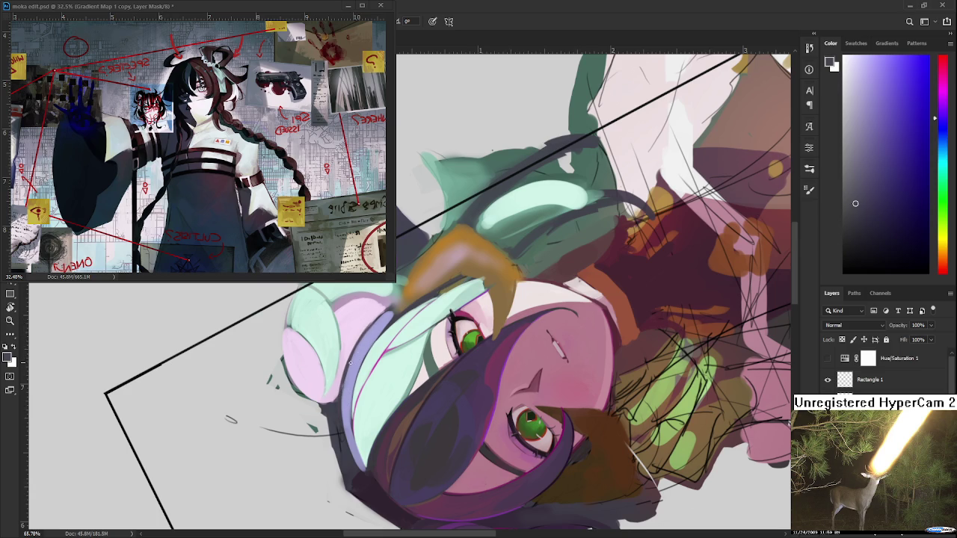
left_click_drag(351, 363, 337, 346)
left_click(312, 338, "alt")
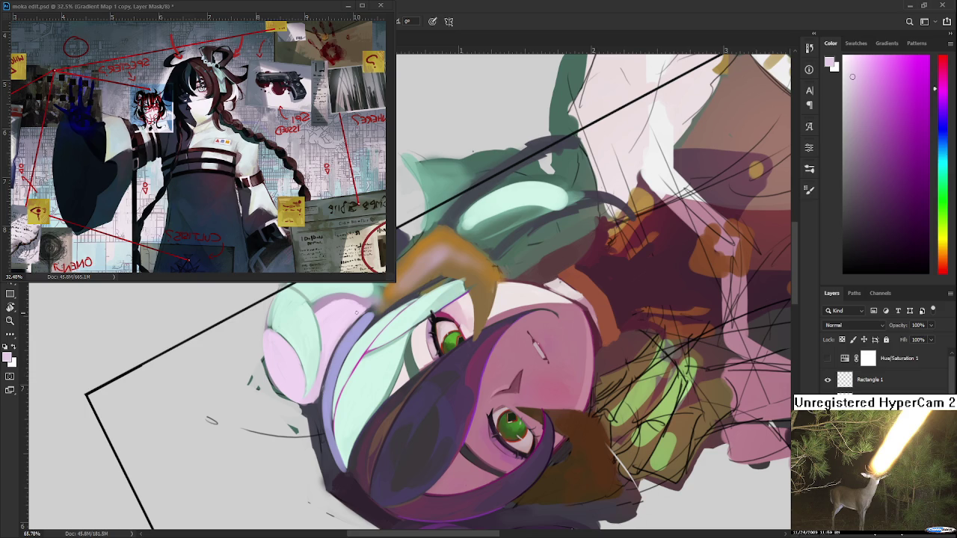
left_click(330, 351, "alt")
left_click(324, 354, "alt")
left_click_drag(349, 314, 369, 329)
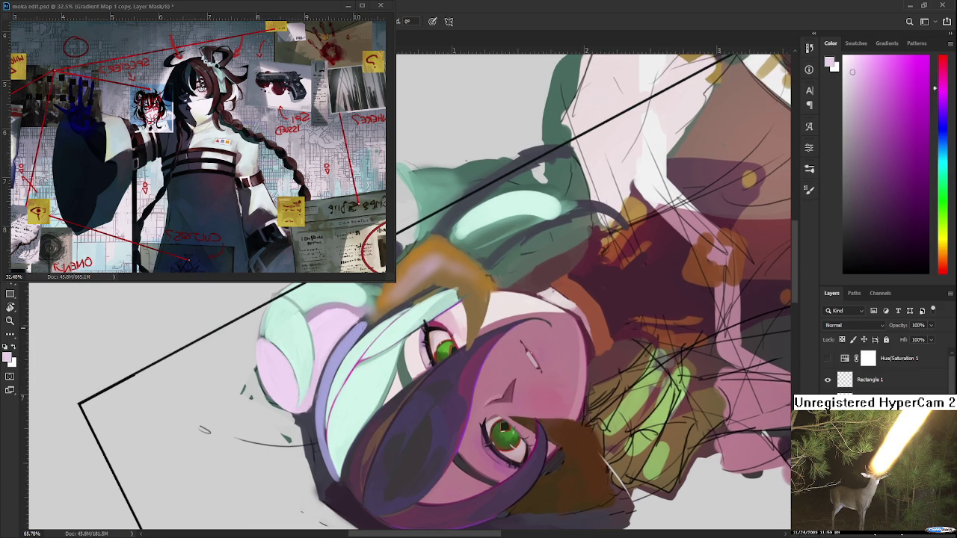
left_click(369, 329, "alt")
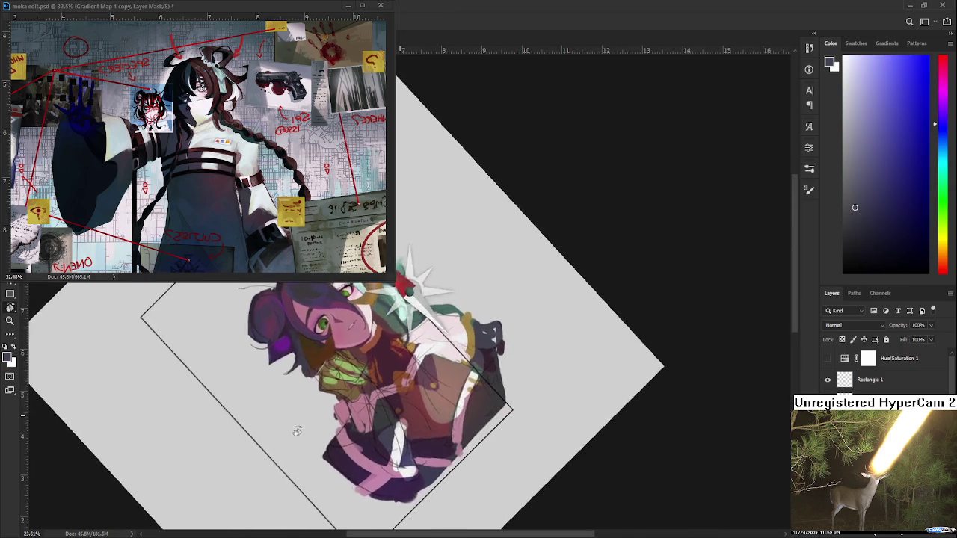
Step: Reframe the hair bun, sample light mint, and paint mint strokes over the pink bun area
mouse_move(382, 375)
left_mouse_down()
mouse_move(396, 463)
mouse_move(347, 374)
mouse_move(416, 333)
mouse_move(358, 395)
left_mouse_up()
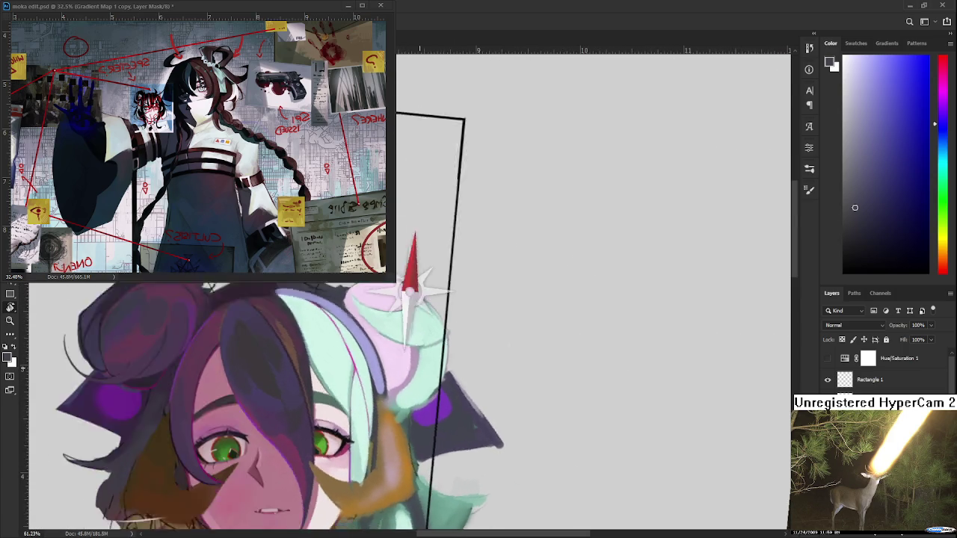
left_click(357, 394, "alt")
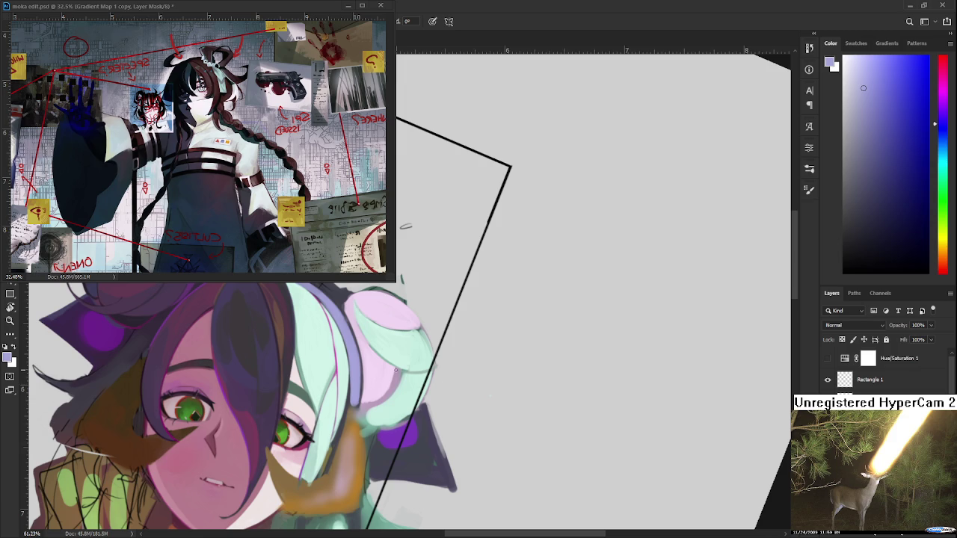
mouse_move(387, 362)
left_mouse_down()
mouse_move(399, 397)
mouse_move(413, 392)
mouse_move(314, 439)
left_mouse_up()
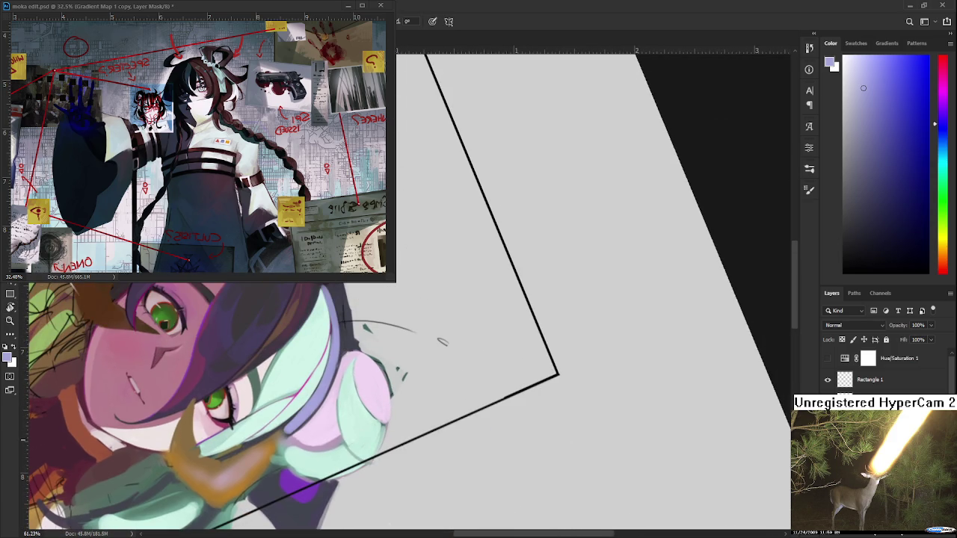
left_click(305, 441, "alt")
left_click_drag(335, 374, 318, 415)
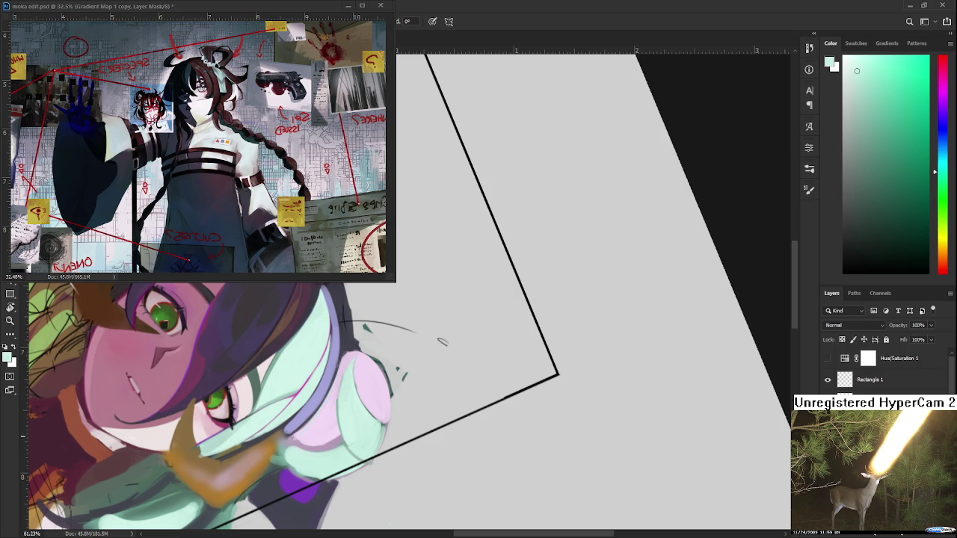
mouse_move(334, 374)
left_mouse_down()
mouse_move(307, 423)
mouse_move(333, 375)
mouse_move(321, 409)
left_mouse_up()
Step: Sample pale blue, mint and lighter pink tones, then paint a thin light stroke along the mint edge
left_click(299, 442, "alt")
left_click(299, 440, "alt")
left_click(301, 435, "alt")
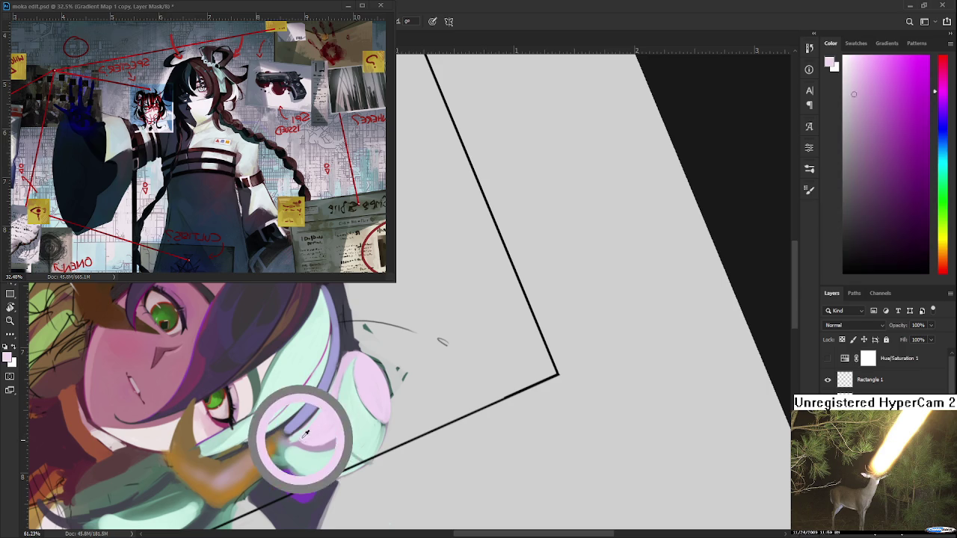
left_click(302, 432, "alt")
left_click_drag(297, 432, 296, 436)
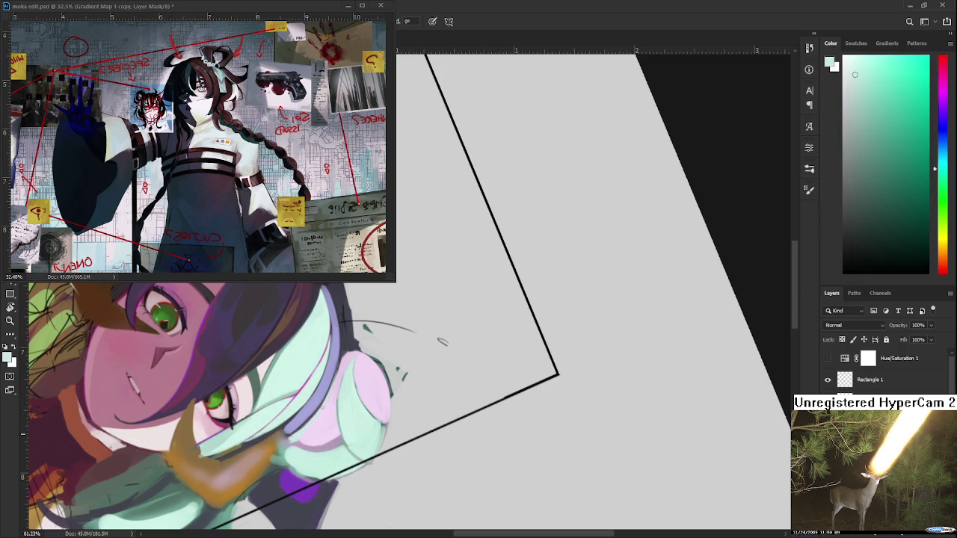
left_click_drag(324, 404, 318, 419)
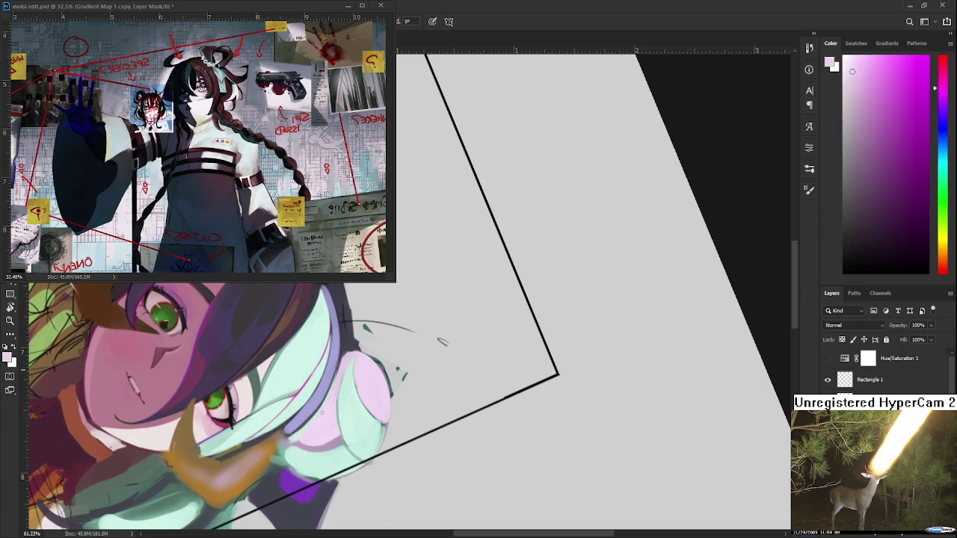
left_click(335, 393, "alt")
left_click(347, 420)
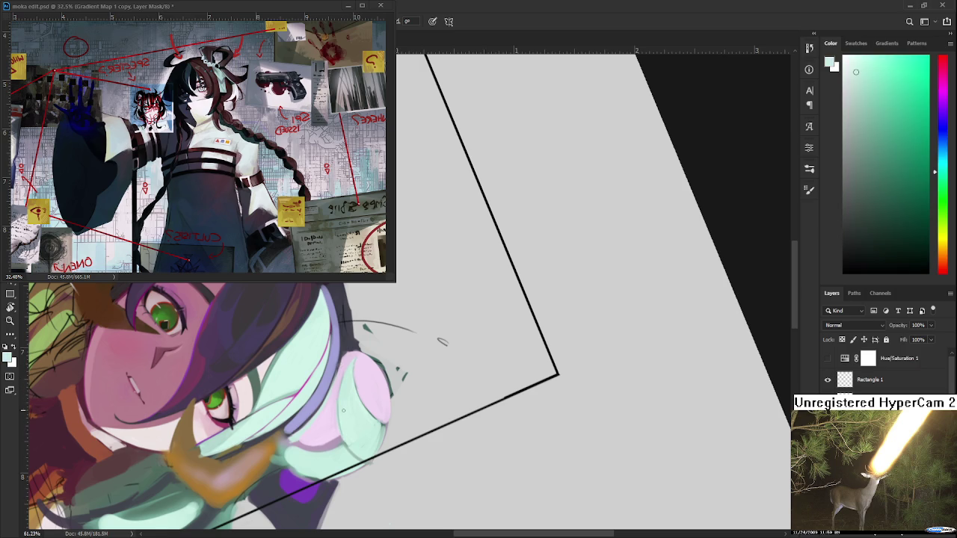
left_click(347, 419)
left_click_drag(347, 418, 338, 383)
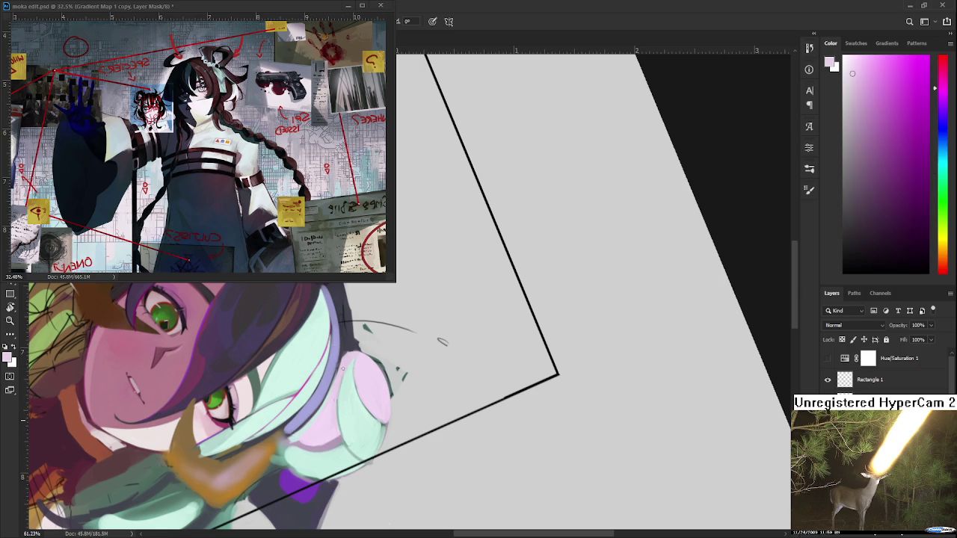
left_click(336, 388, "alt")
left_click_drag(338, 409, 338, 398)
Step: Pick a lighter mint, rotate the view clockwise, and enlarge the brush with ]
left_click(347, 422, "alt")
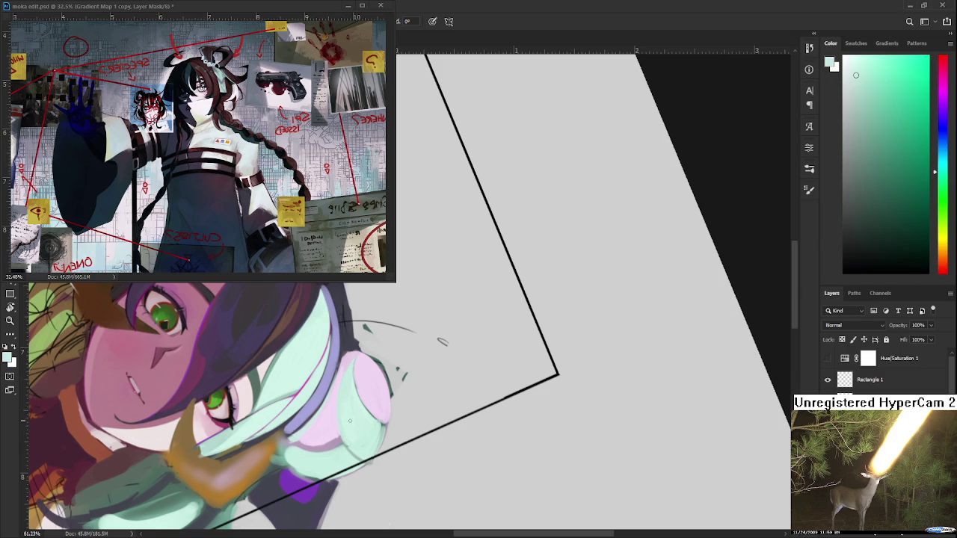
left_click(349, 392, "alt")
mouse_move(442, 341)
left_mouse_down()
mouse_move(480, 416)
mouse_move(435, 415)
mouse_move(425, 387)
left_mouse_up()
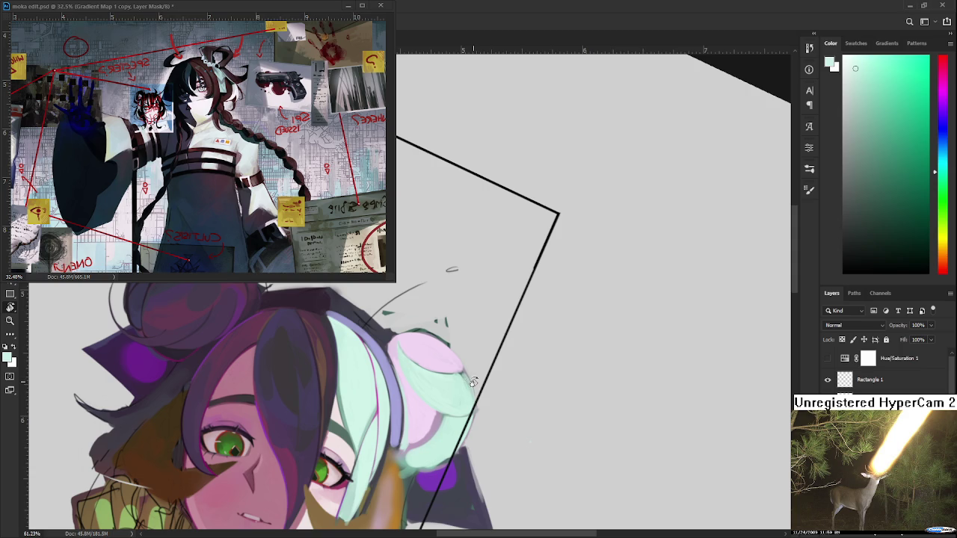
left_click_drag(467, 382, 386, 394)
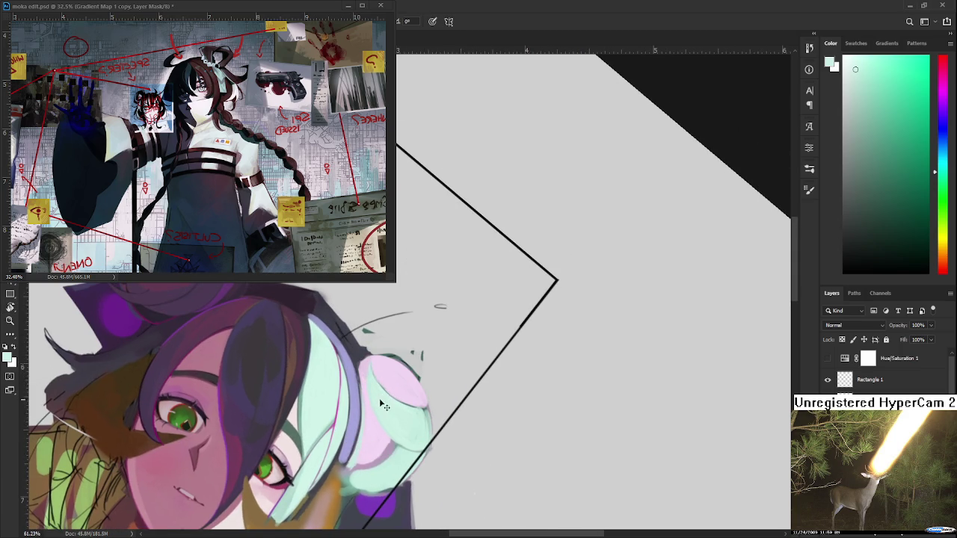
key("]")
key("]")
Step: Sample pink, mint and light purple tones from the bun and hair
left_click(387, 383, "alt")
left_click(380, 369, "alt")
left_click(393, 380, "alt")
left_click(402, 401, "alt")
left_click(404, 423, "alt")
left_click(396, 445, "alt")
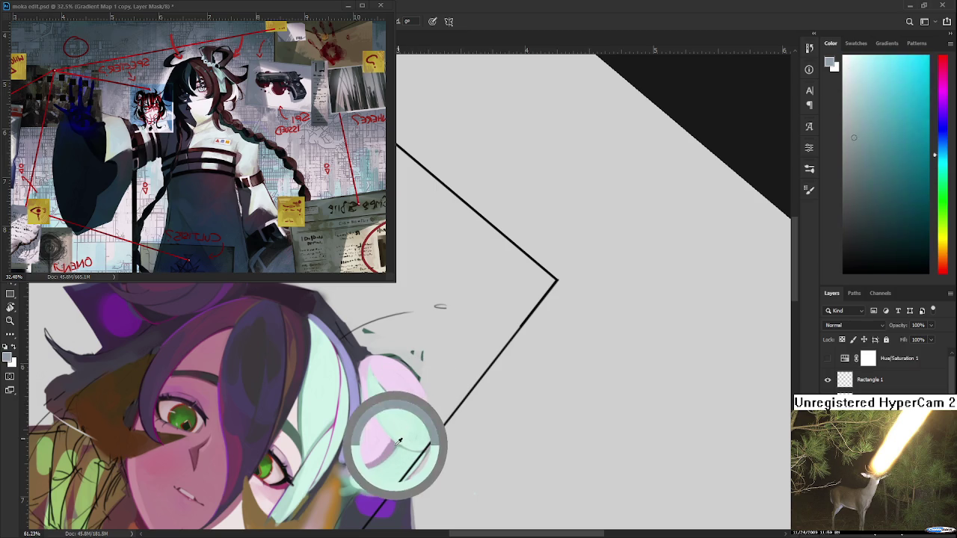
left_click(391, 454, "alt")
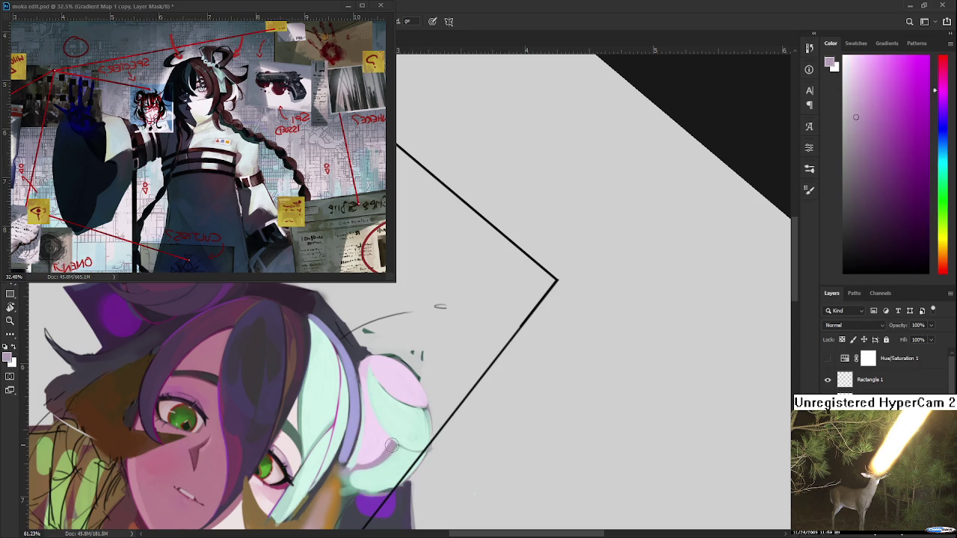
left_click(395, 444, "alt")
Step: Test two small light-purple strokes on the bun, undo them, and resample light pink
left_click_drag(368, 370, 406, 425)
key("ctrl+z")
left_click_drag(368, 367, 377, 417)
key("ctrl+z")
left_click(376, 367, "alt")
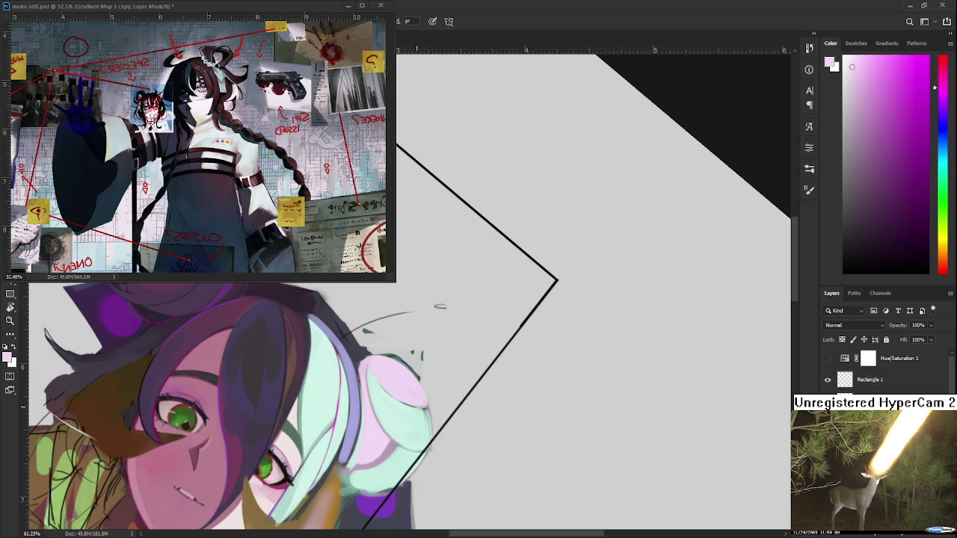
scroll(478, 299, "down", 5)
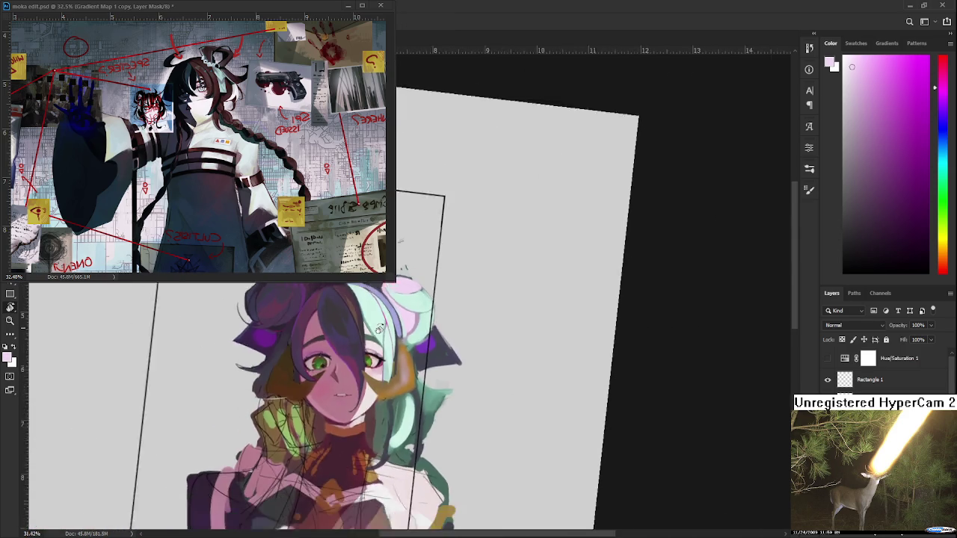
Step: Zoom out to review the whole portrait, then zoom back in on the top of the head
scroll(430, 311, "down", 1)
scroll(436, 291, "up", 2)
scroll(441, 296, "up", 1)
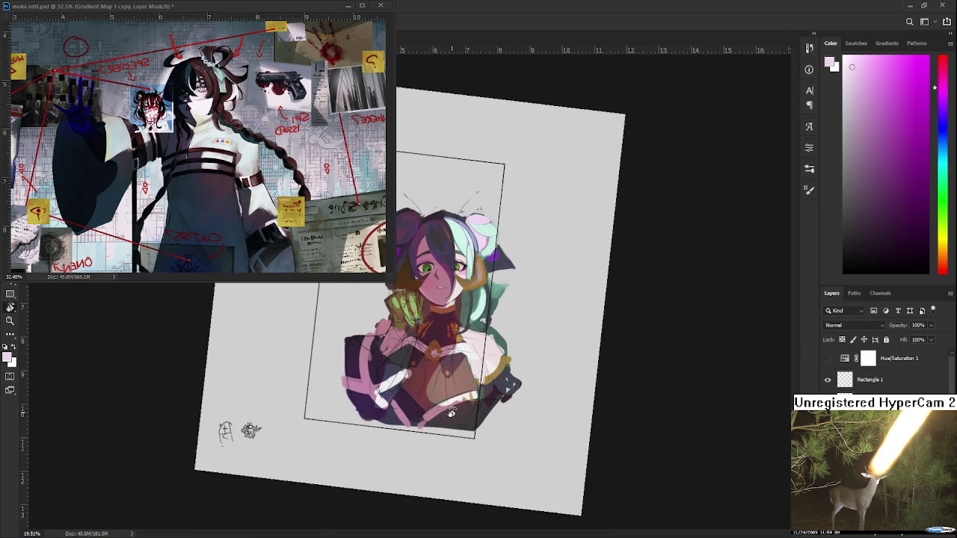
scroll(454, 420, "up", 1)
scroll(448, 403, "up", 2)
scroll(447, 401, "up", 2)
scroll(434, 389, "up", 1)
scroll(419, 374, "up", 1)
scroll(379, 352, "up", 2)
left_click_drag(379, 352, 369, 479)
scroll(370, 478, "up", 2)
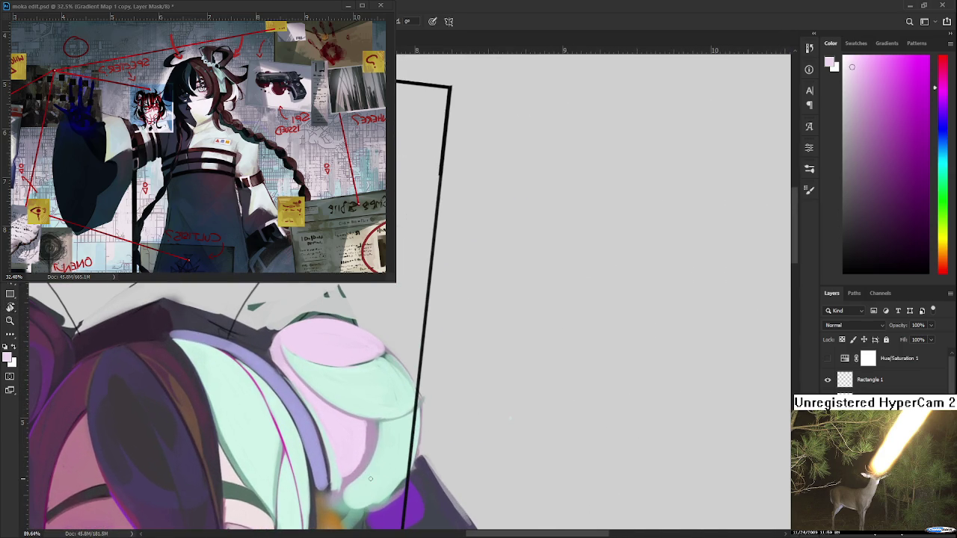
Step: Sample light pinks and blue-purple hair colours from the bun
left_click(343, 419)
left_click(344, 439)
left_click(347, 439)
left_click(342, 408)
mouse_move(326, 422)
left_mouse_down()
mouse_move(323, 402)
mouse_move(375, 424)
left_mouse_up()
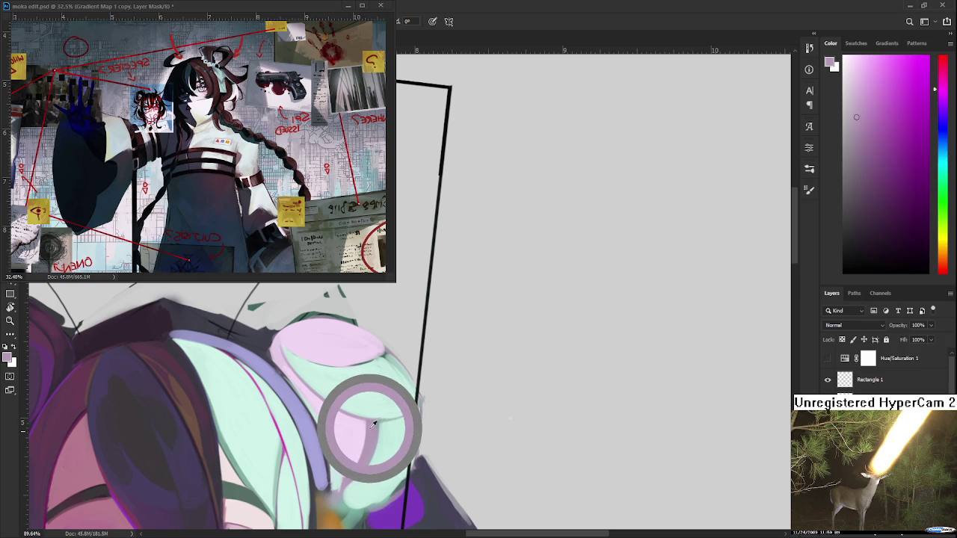
left_click_drag(375, 424, 368, 410)
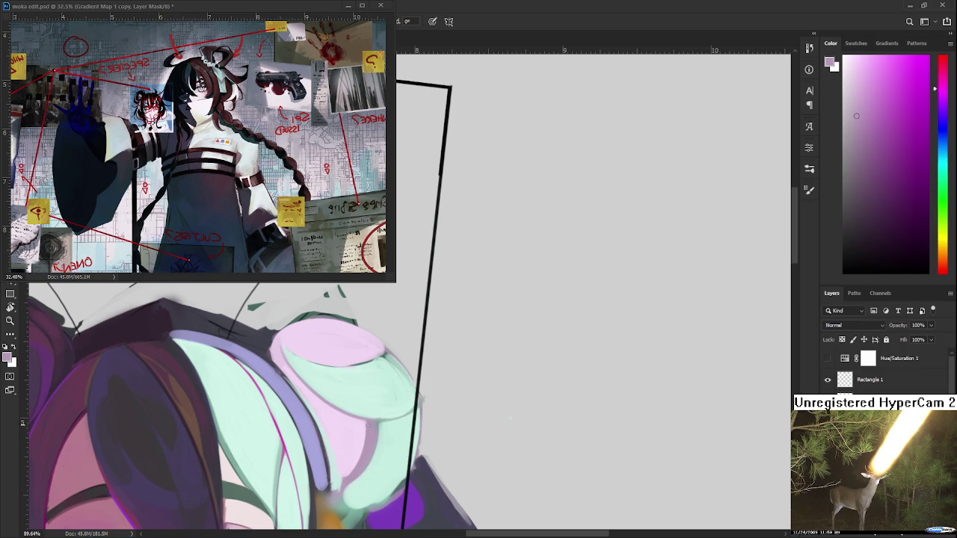
left_click(367, 419, "alt")
left_click(378, 420, "alt")
left_click(376, 421, "alt")
left_click(371, 421, "alt")
left_click(378, 420, "alt")
left_click_drag(377, 420, 390, 390)
left_click(378, 404, "alt")
left_click(379, 411, "alt")
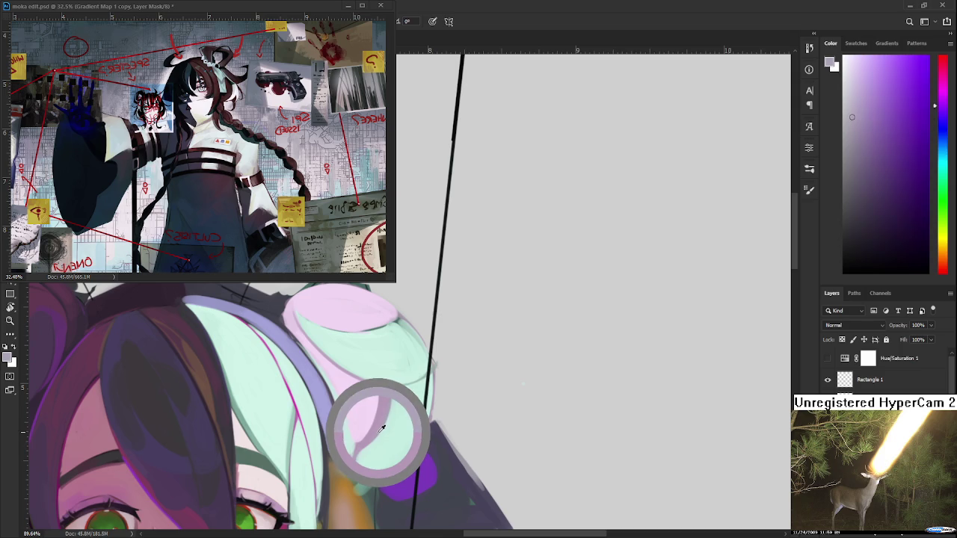
Step: Rotate the view about 36° and paint a small light pink mark on the bun
key("r")
left_click_drag(373, 418, 299, 379)
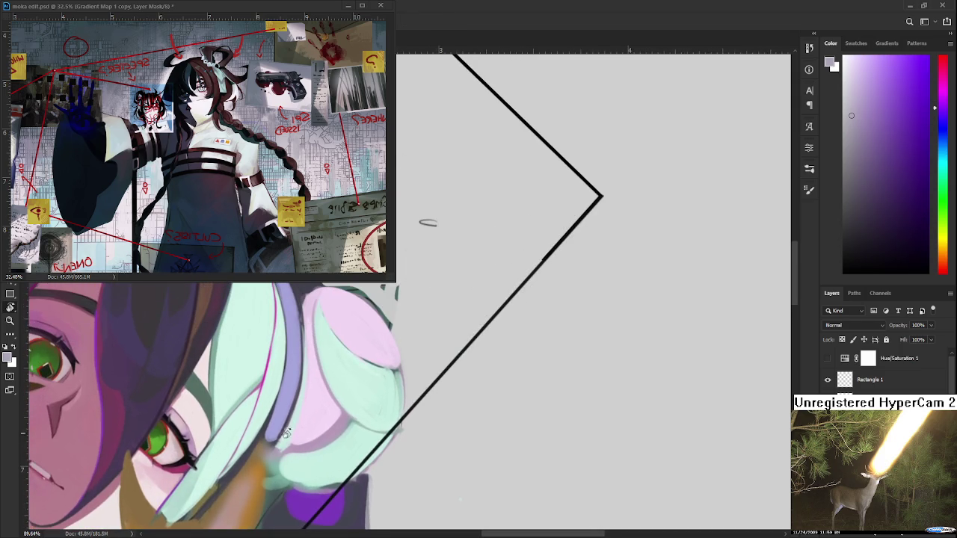
left_click(311, 400, "alt")
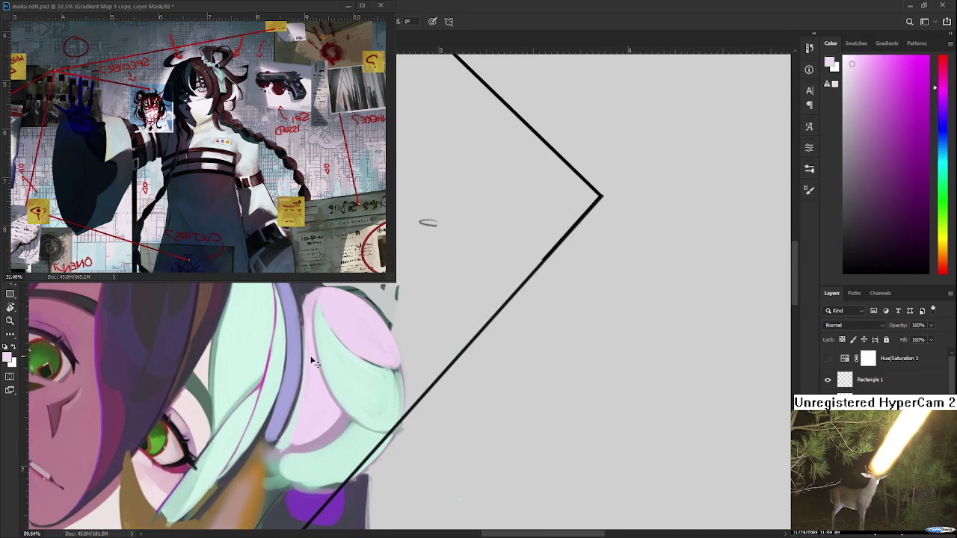
left_click_drag(290, 450, 288, 442)
left_click(288, 447, "alt")
left_click(279, 443, "alt")
left_click(305, 422, "alt")
left_click_drag(310, 398, 314, 469)
scroll(432, 294, "down", 5)
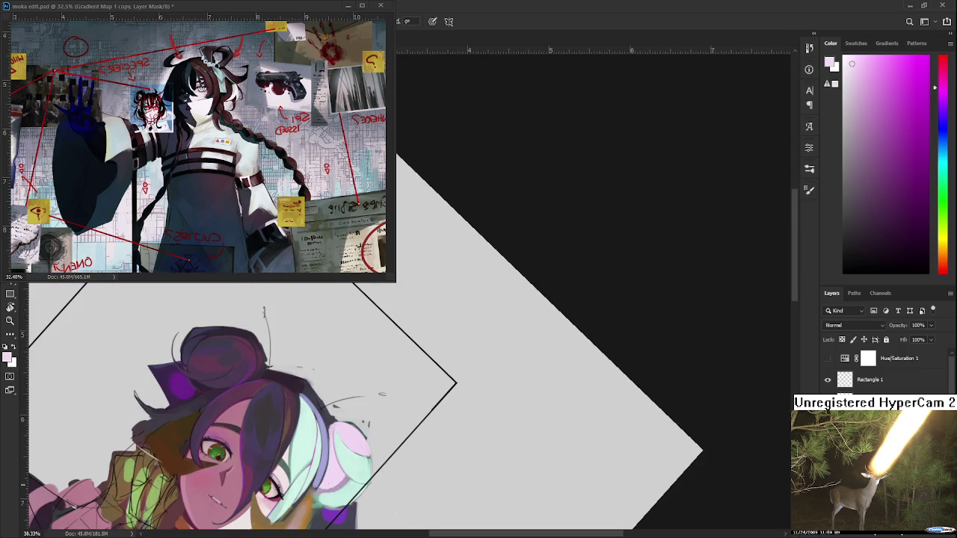
Step: Rotate the view to square the frame and sample a muted lavender-grey from the hair bun
scroll(329, 482, "up", 2)
scroll(334, 479, "up", 1)
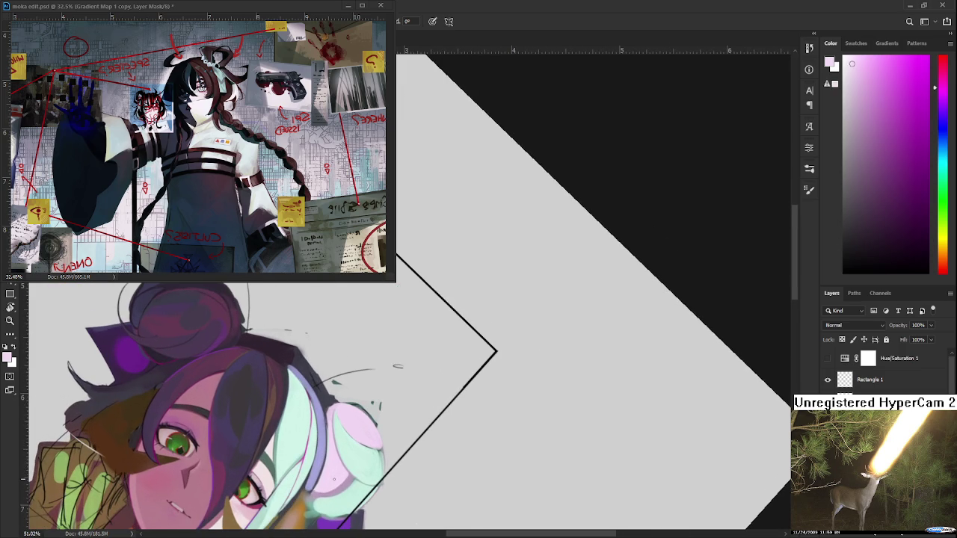
scroll(335, 479, "up", 1)
mouse_move(334, 479)
left_mouse_down()
mouse_move(218, 376)
mouse_move(286, 402)
left_mouse_up()
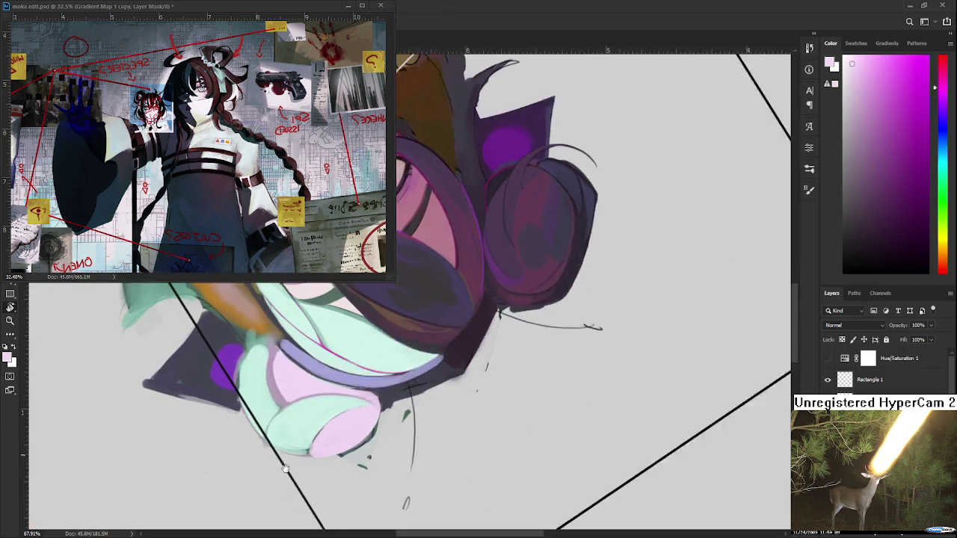
left_click(283, 403, "alt")
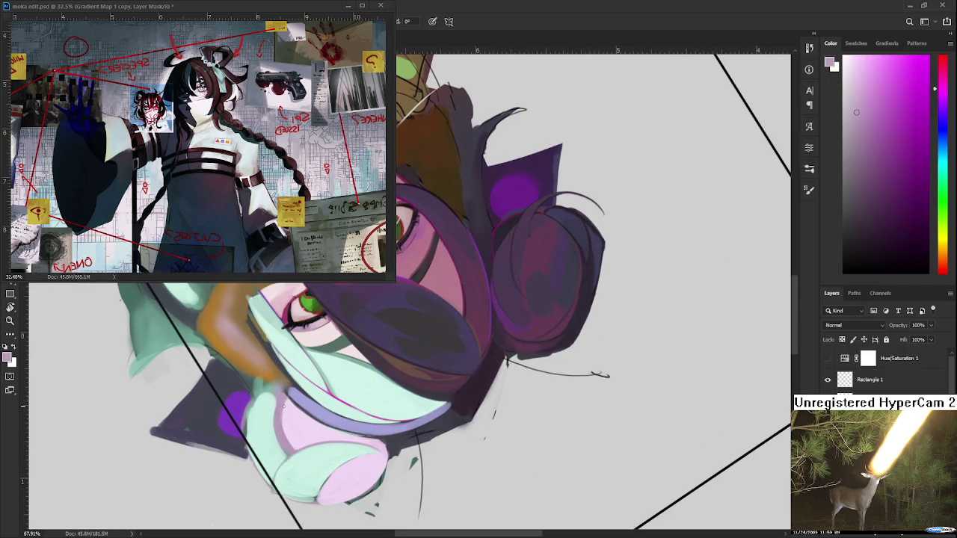
left_click(287, 413, "alt")
left_click(287, 398, "alt")
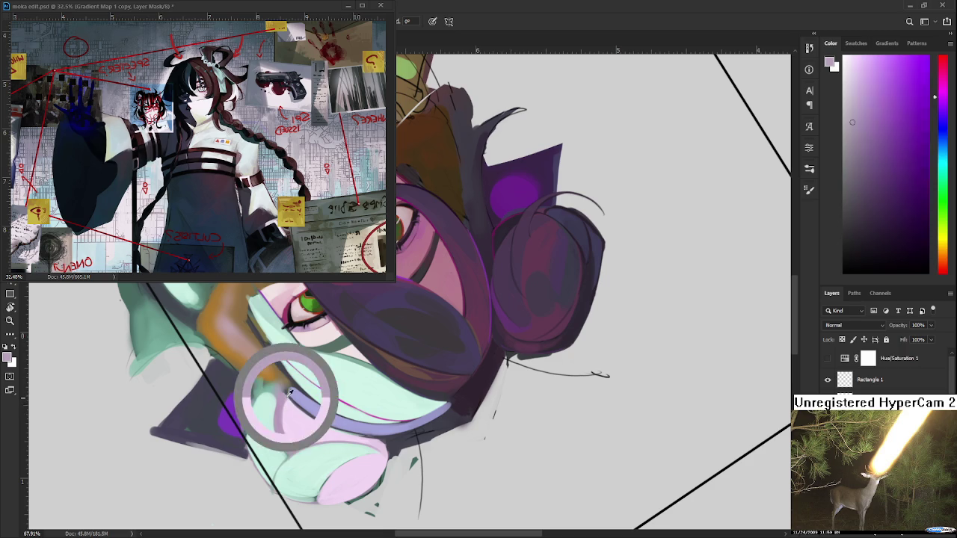
left_click(277, 395, "alt")
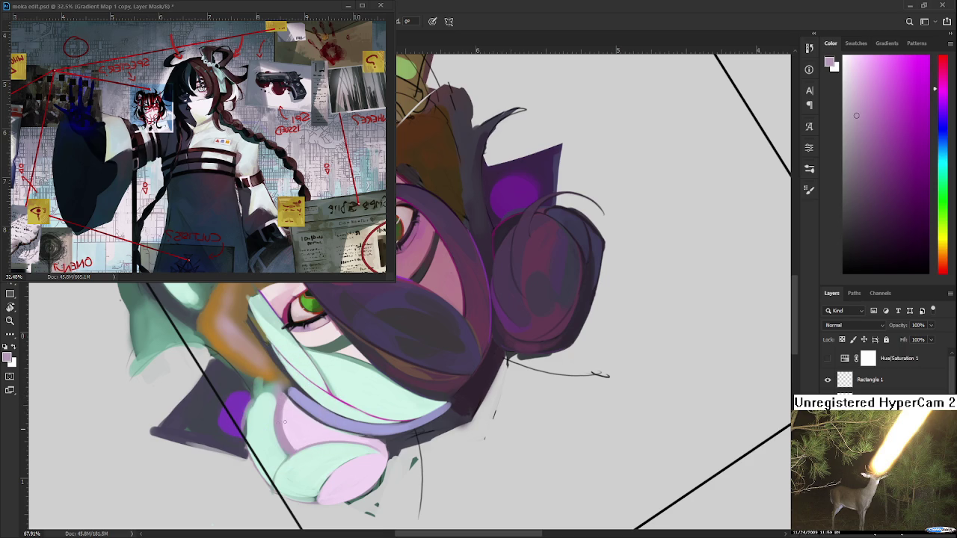
left_click(287, 400, "alt")
left_click(289, 409, "alt")
mouse_move(449, 336)
left_mouse_down()
mouse_move(387, 374)
mouse_move(456, 299)
mouse_move(417, 362)
left_mouse_up()
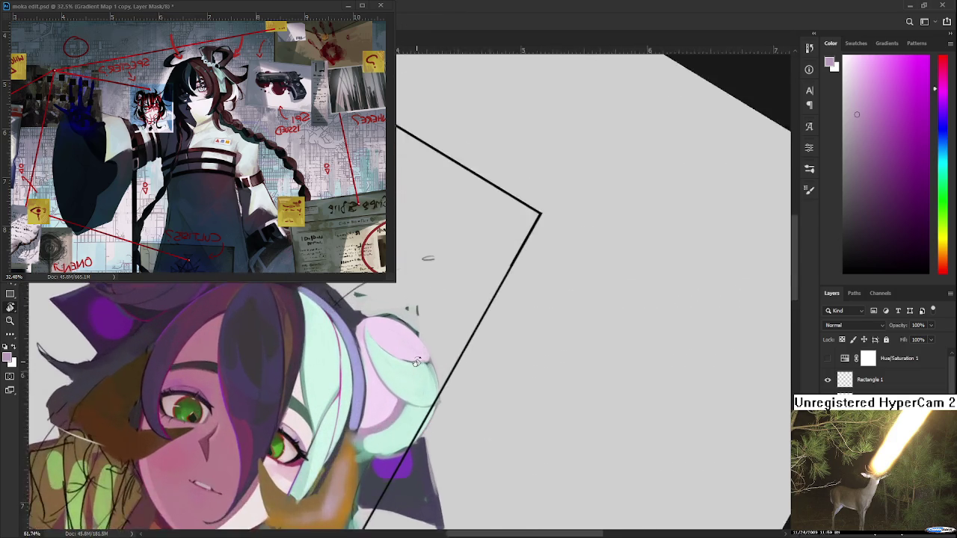
Step: Sample the hair's mint green and tilt the canvas to a better angle for erasing
left_click_drag(474, 427, 330, 383)
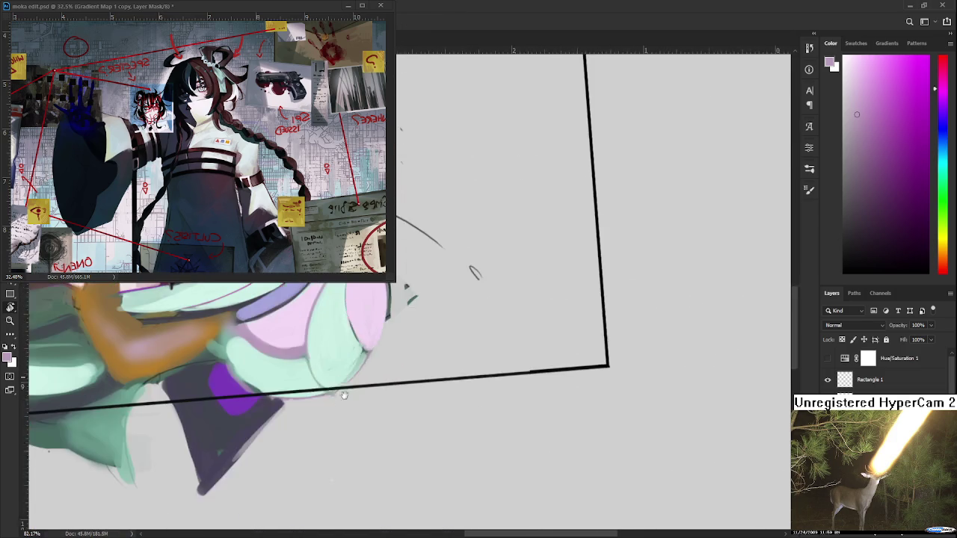
left_click(329, 383, "alt")
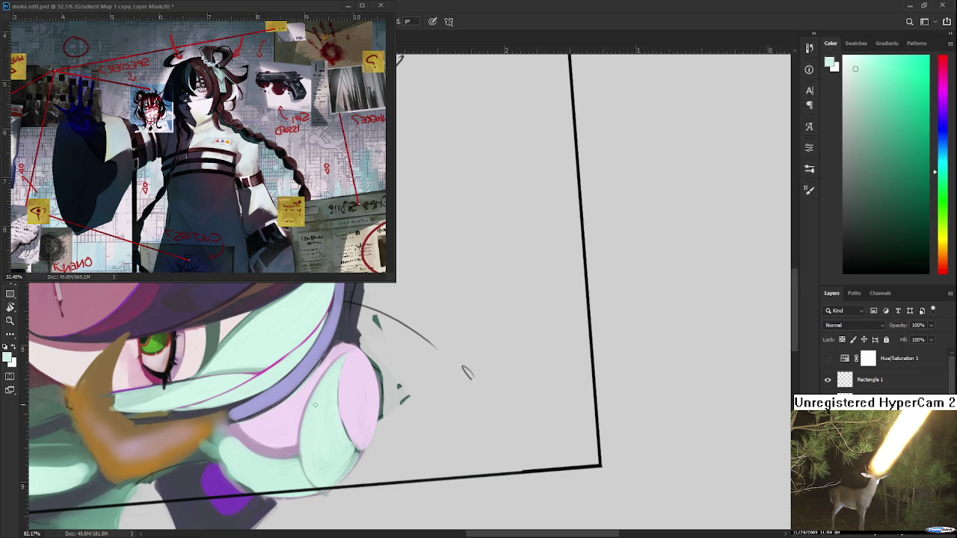
left_click_drag(332, 458, 344, 505)
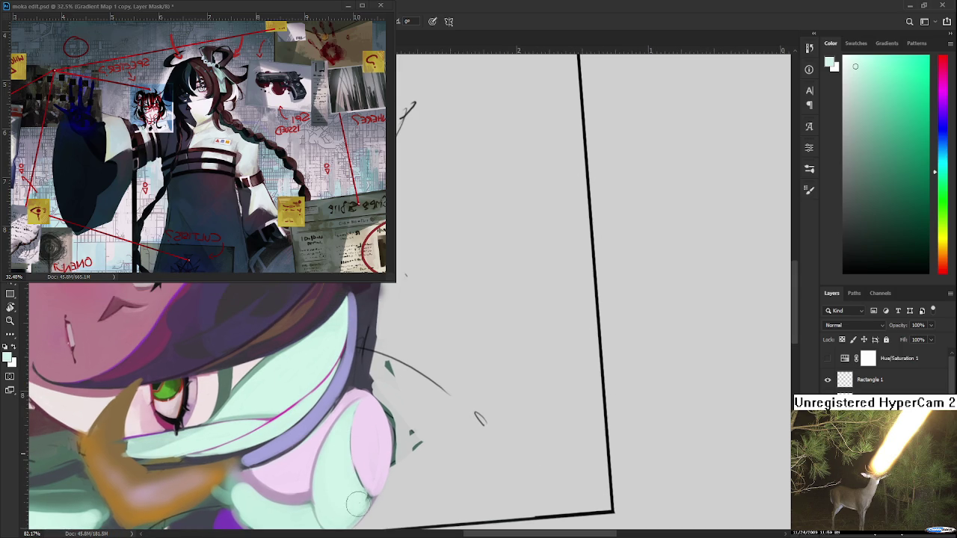
scroll(355, 478, "down", 1)
key("r")
left_click_drag(340, 471, 404, 482)
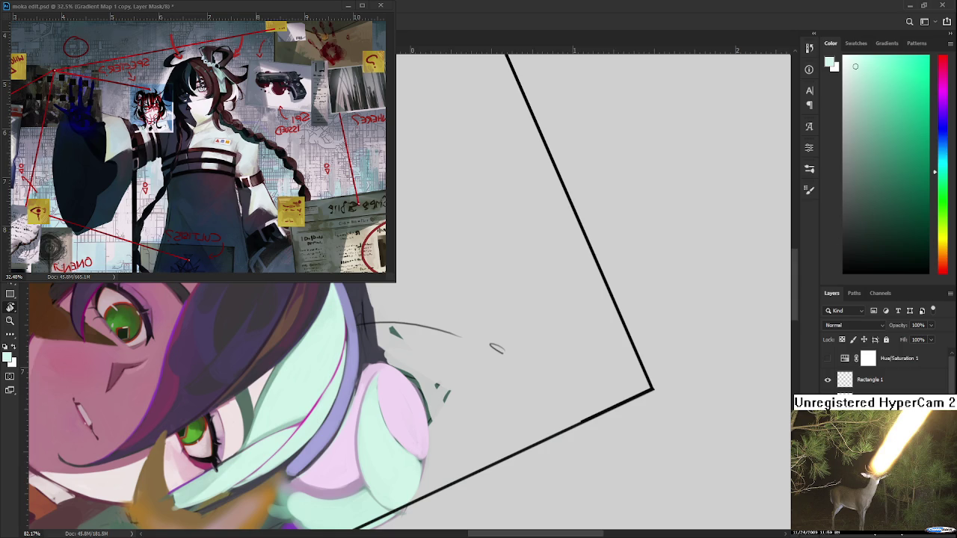
left_click_drag(452, 399, 354, 387)
key("e")
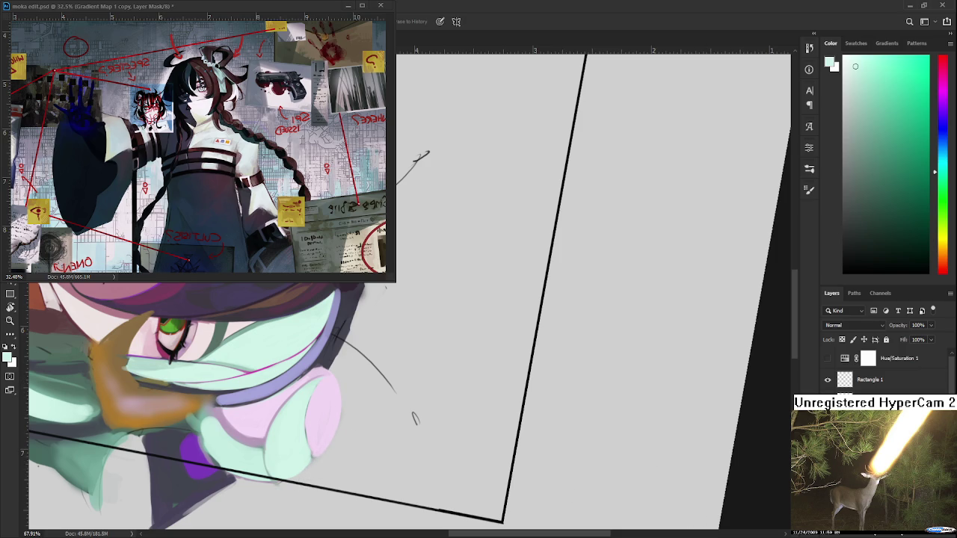
Step: With a smaller brush, draw a thin magenta line along the pink shape's edge
key("b")
left_click(351, 409, "alt")
key("bracketleft")
key("bracketleft")
left_click(315, 447, "alt")
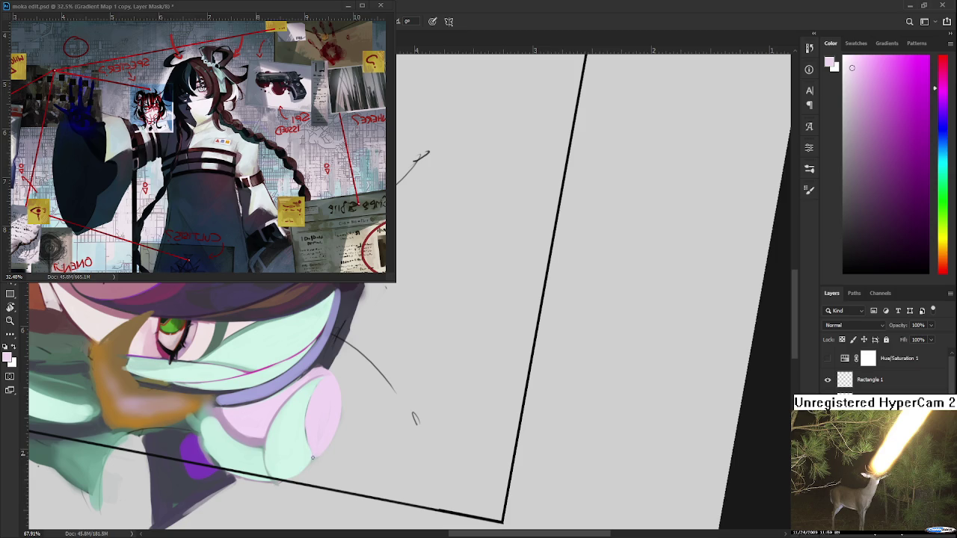
left_click(308, 428, "alt")
mouse_move(255, 369)
left_mouse_down()
mouse_move(268, 432)
mouse_move(240, 339)
left_mouse_up()
left_click(267, 432, "alt")
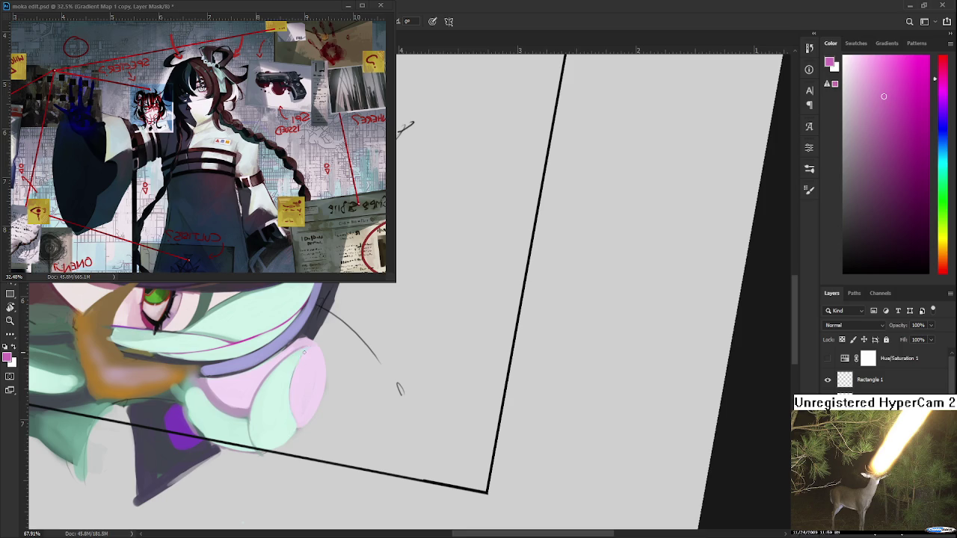
left_click_drag(291, 348, 304, 426)
Step: Sample near-white, pink and mint from the bun while rotating to show the face
left_click_drag(305, 375, 339, 382)
left_click(341, 365, "alt")
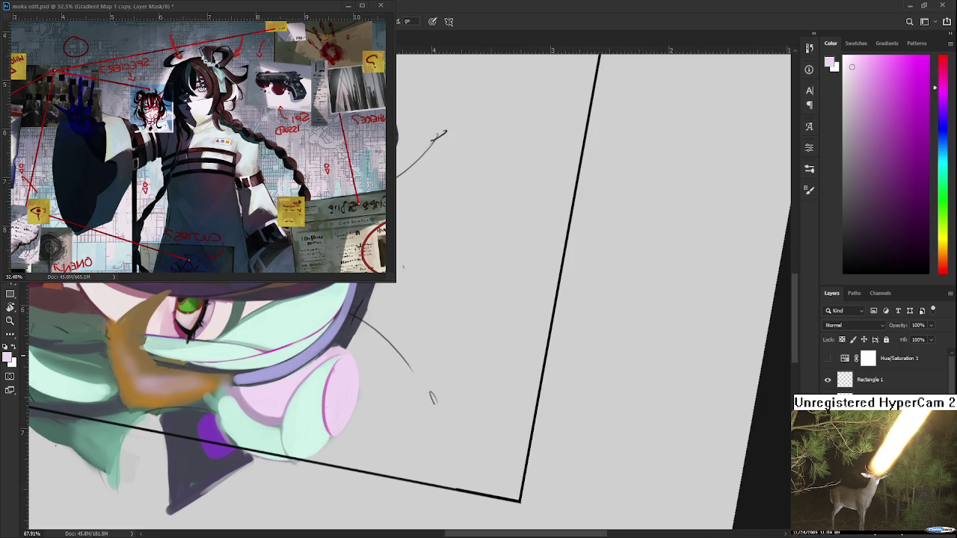
left_click(326, 398, "alt")
left_click_drag(326, 398, 367, 392)
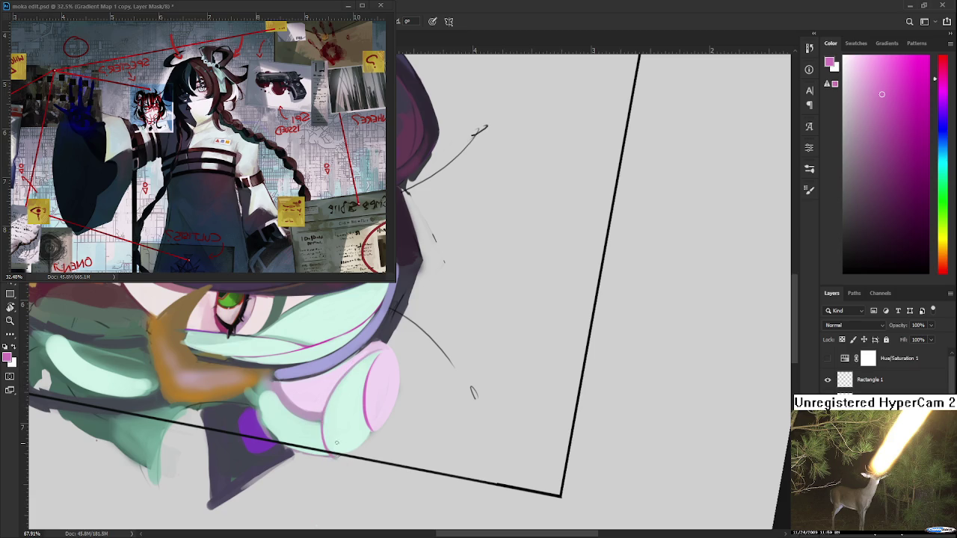
left_click(327, 417, "alt")
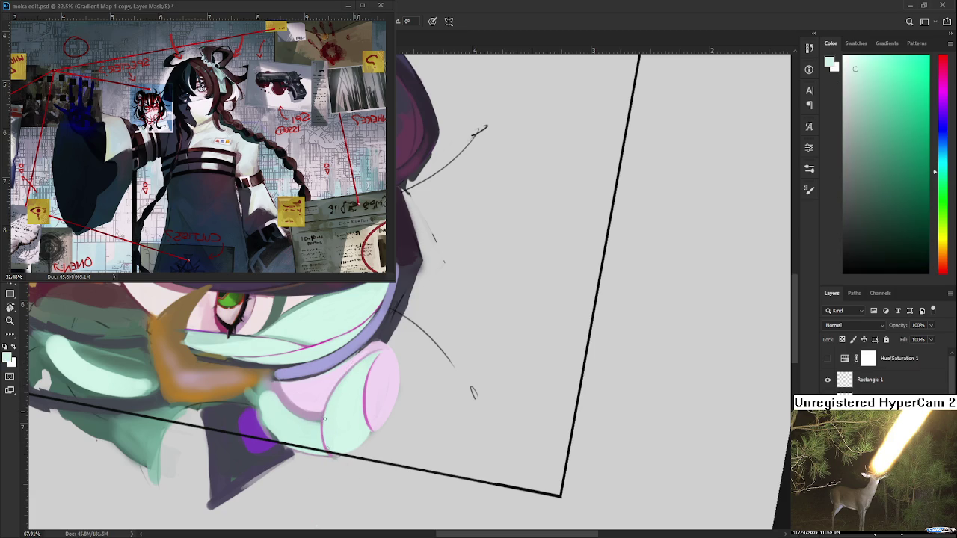
scroll(359, 441, "down", 4)
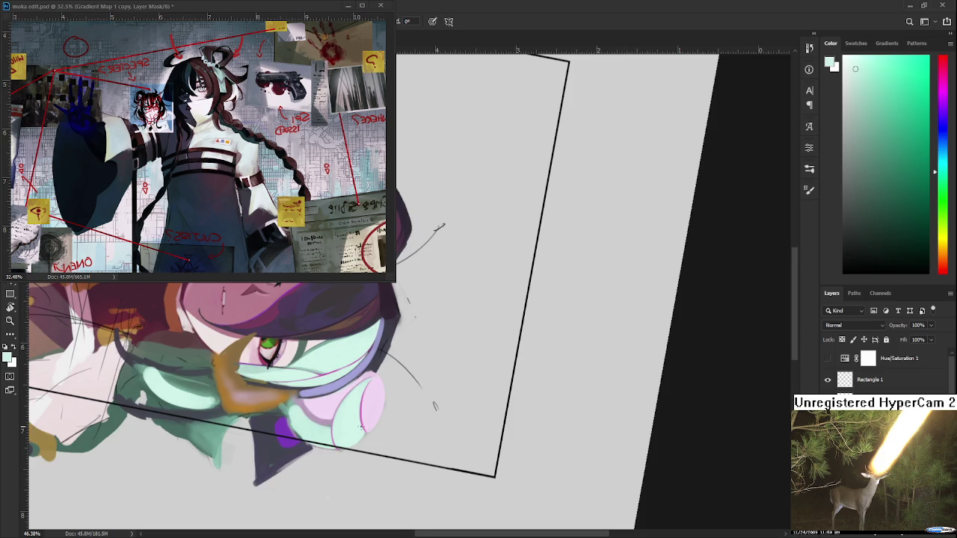
scroll(356, 419, "up", 3)
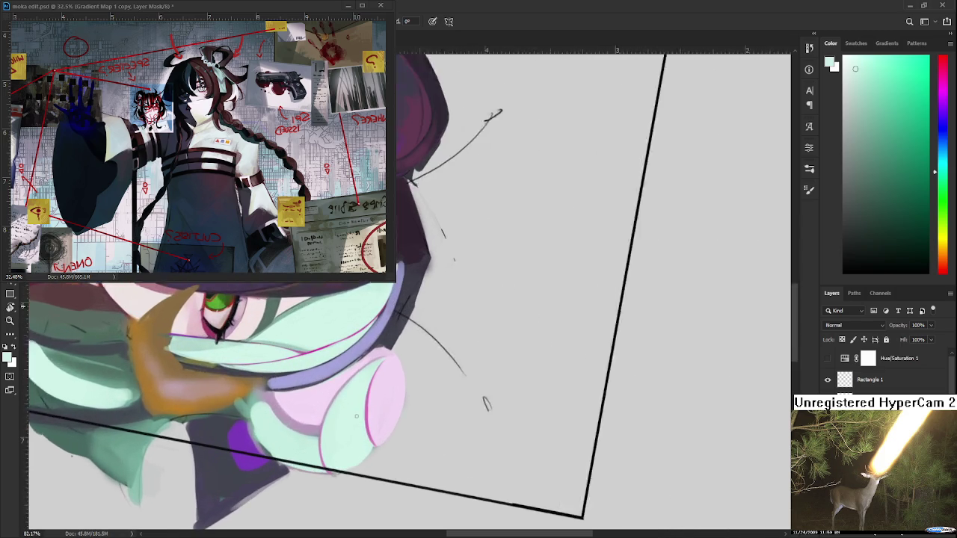
scroll(357, 408, "up", 3)
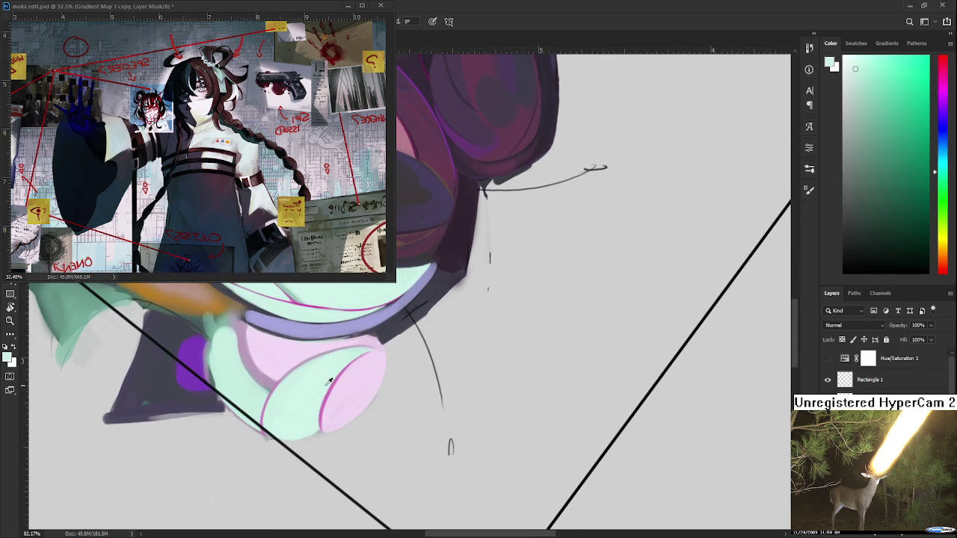
left_click(333, 383, "alt")
left_click_drag(391, 378, 286, 438)
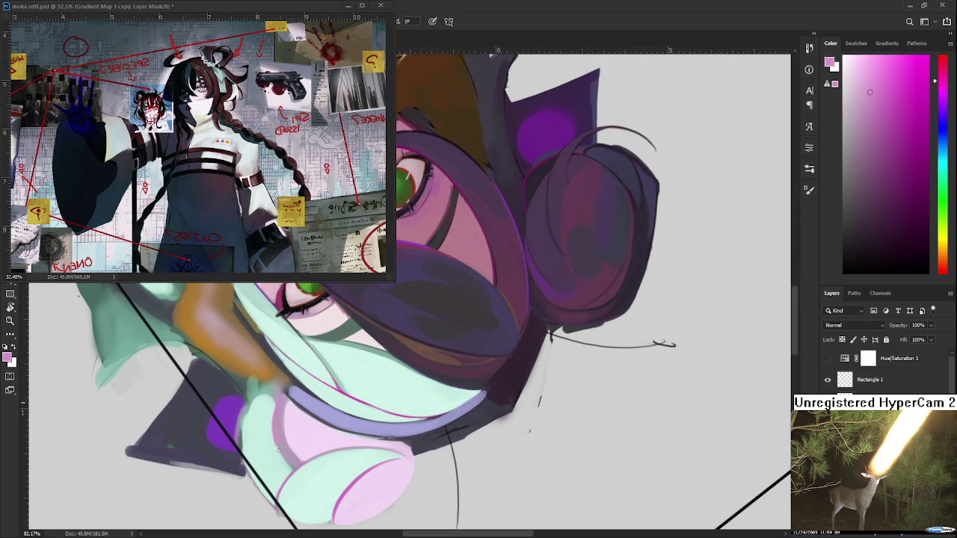
Step: Compare the mint strand with and without pink, keep it pink, and brighten the magenta
key("ctrl+shift+z")
key("ctrl+z")
key("ctrl+shift+z")
key("ctrl+z")
key("ctrl+shift+z")
left_click(338, 389, "alt")
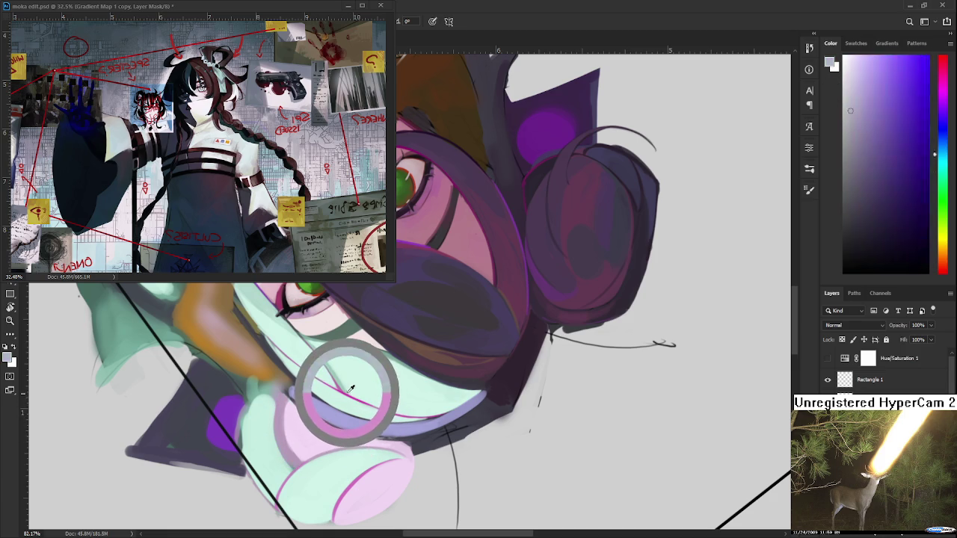
left_click(897, 94)
key("ctrl+z")
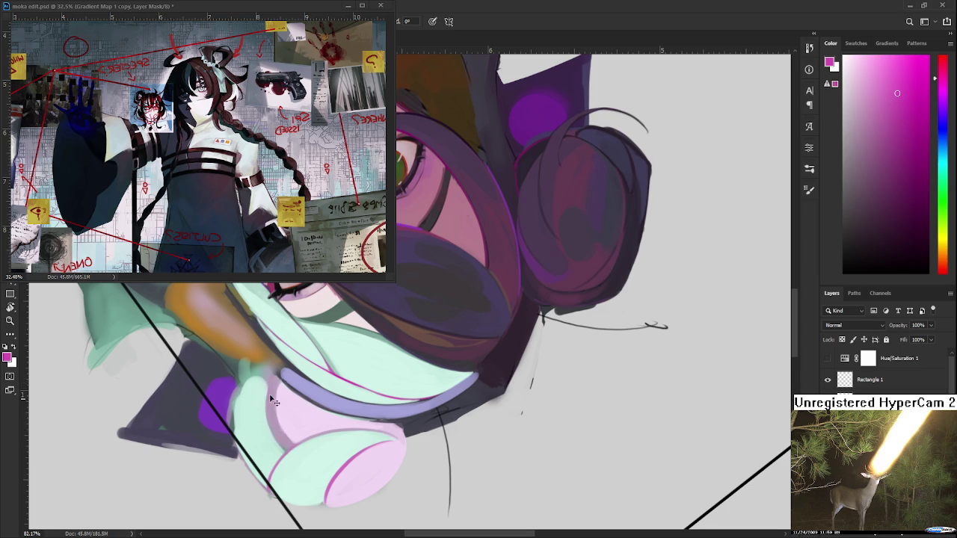
key("r")
mouse_move(312, 483)
left_mouse_down()
mouse_move(466, 431)
mouse_move(447, 371)
mouse_move(314, 377)
left_mouse_up()
scroll(448, 371, "down", 3)
Step: Refocus on the face and paint light mint highlights along the hair edge beside it
scroll(447, 371, "down", 2)
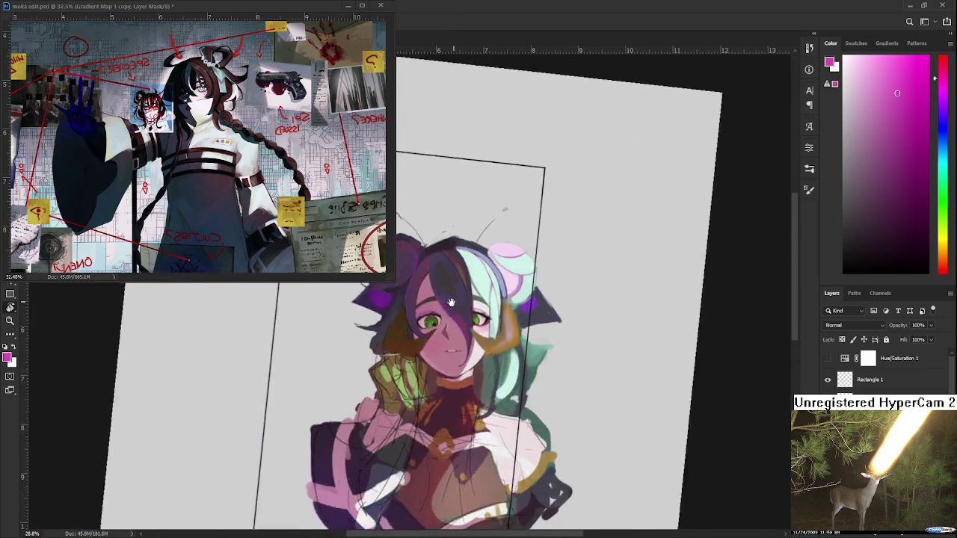
scroll(336, 362, "down", 3)
scroll(385, 317, "up", 4)
scroll(384, 318, "up", 2)
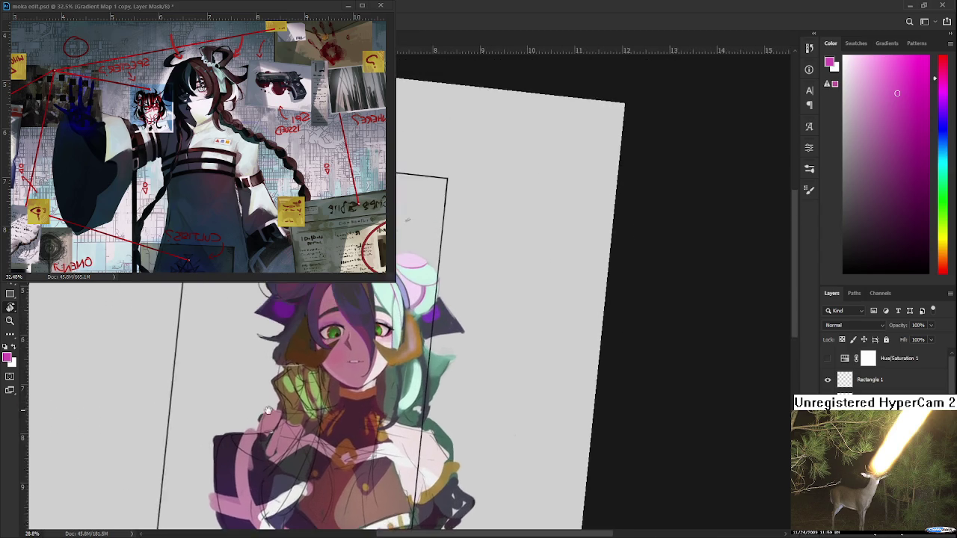
scroll(378, 325, "up", 2)
scroll(367, 337, "up", 2)
scroll(355, 354, "up", 2)
key("r")
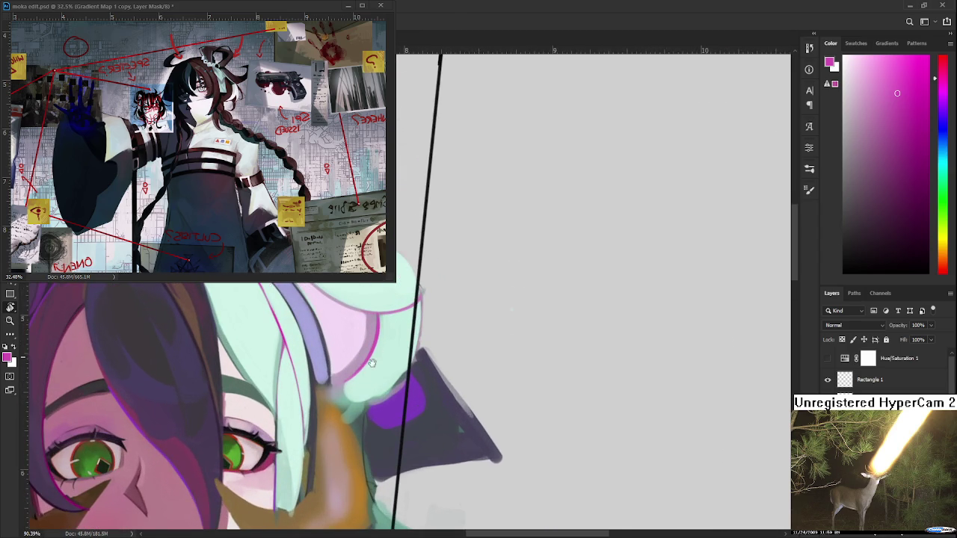
left_click_drag(355, 353, 333, 405)
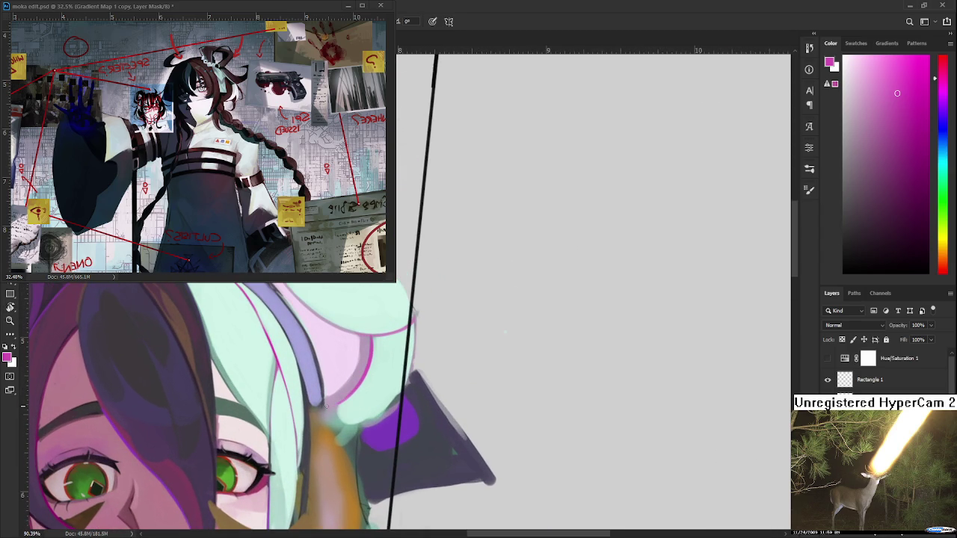
left_click(373, 388, "alt")
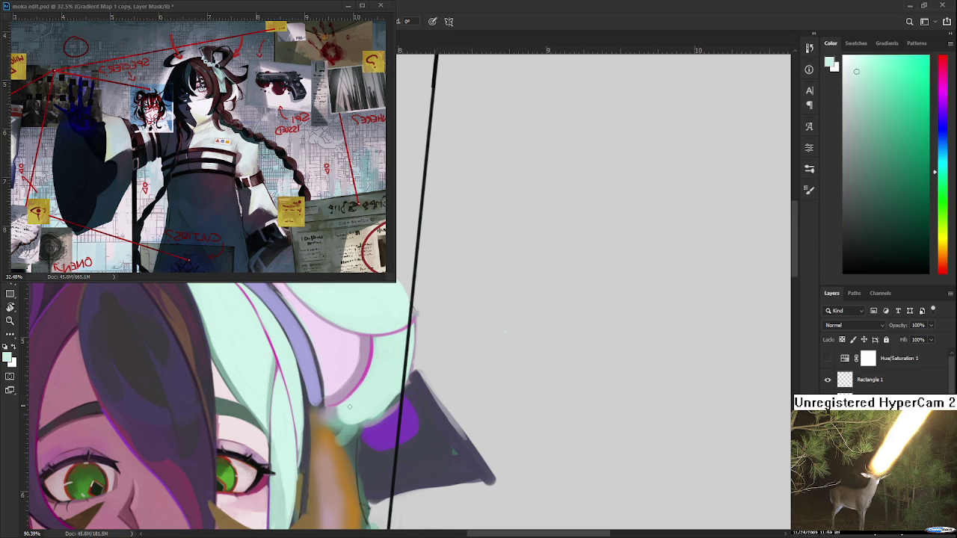
mouse_move(346, 407)
left_mouse_down()
mouse_move(340, 420)
mouse_move(360, 418)
mouse_move(321, 418)
left_mouse_up()
Step: Rotate the canvas and repaint the shoulder in a lighter pink
scroll(440, 352, "down", 3)
mouse_move(439, 352)
left_mouse_down()
mouse_move(269, 461)
mouse_move(401, 427)
left_mouse_up()
scroll(395, 380, "up", 3)
scroll(341, 402, "up", 3)
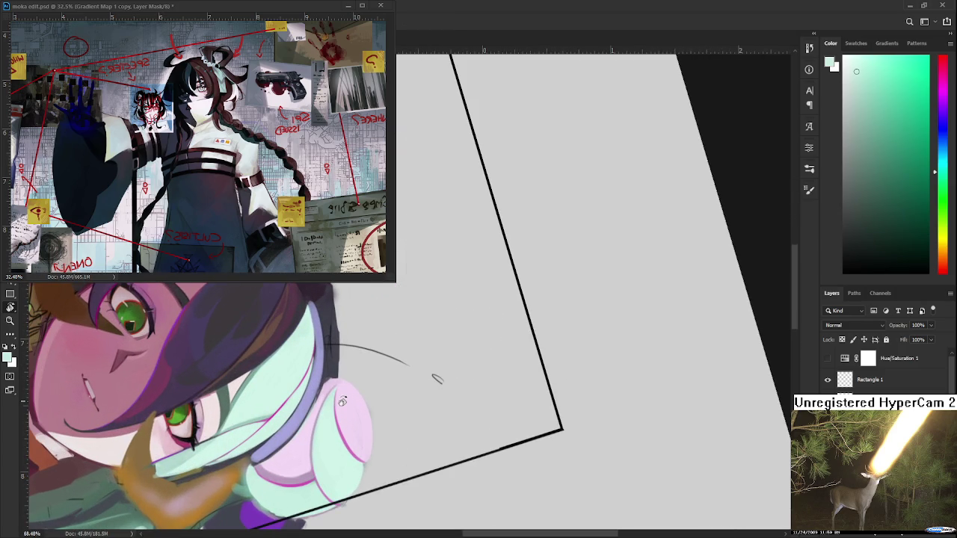
left_click(268, 486, "alt")
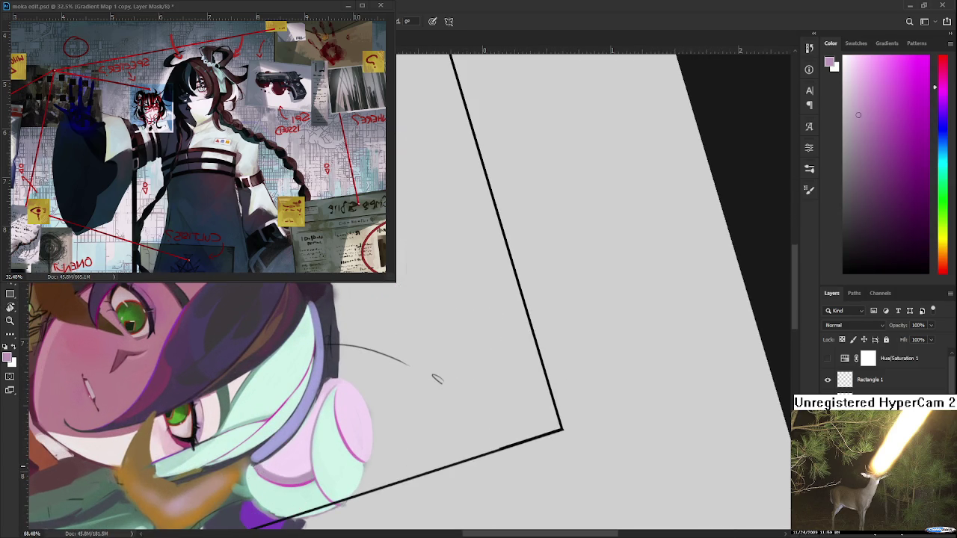
left_click(282, 479, "alt")
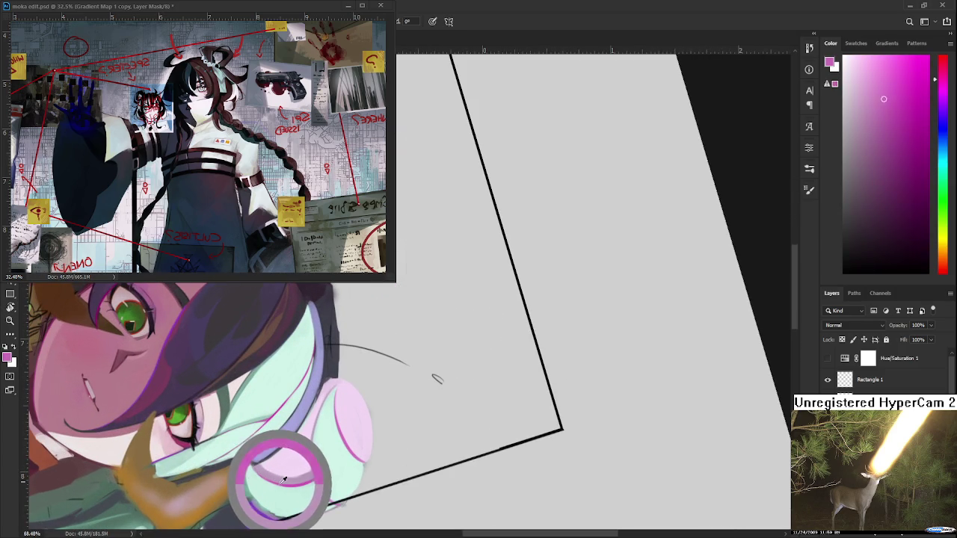
left_click_drag(283, 479, 254, 469)
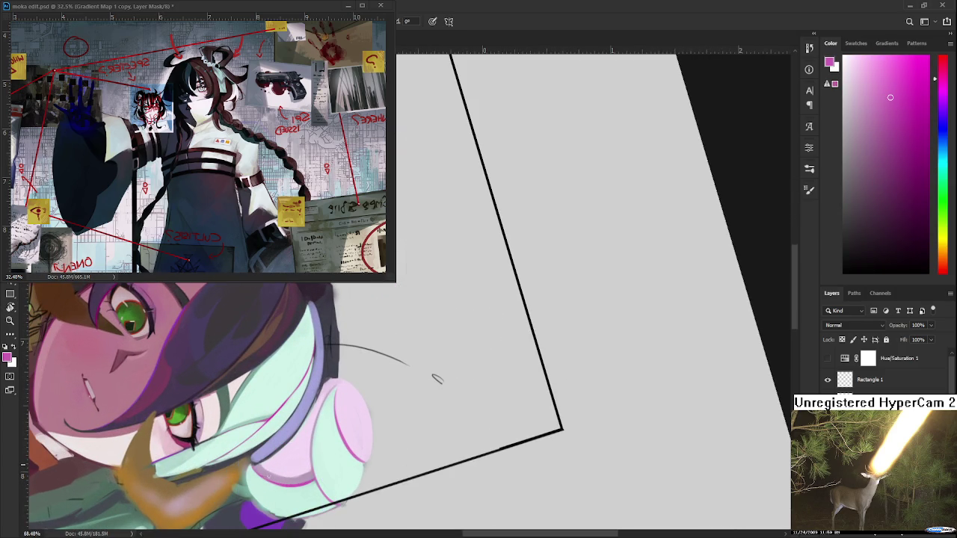
left_click(261, 472, "alt")
Step: Darken the pink bun's right-hand outline, then lighten a thin strip along its edge
mouse_move(438, 379)
left_mouse_down()
mouse_move(427, 430)
mouse_move(451, 380)
left_mouse_up()
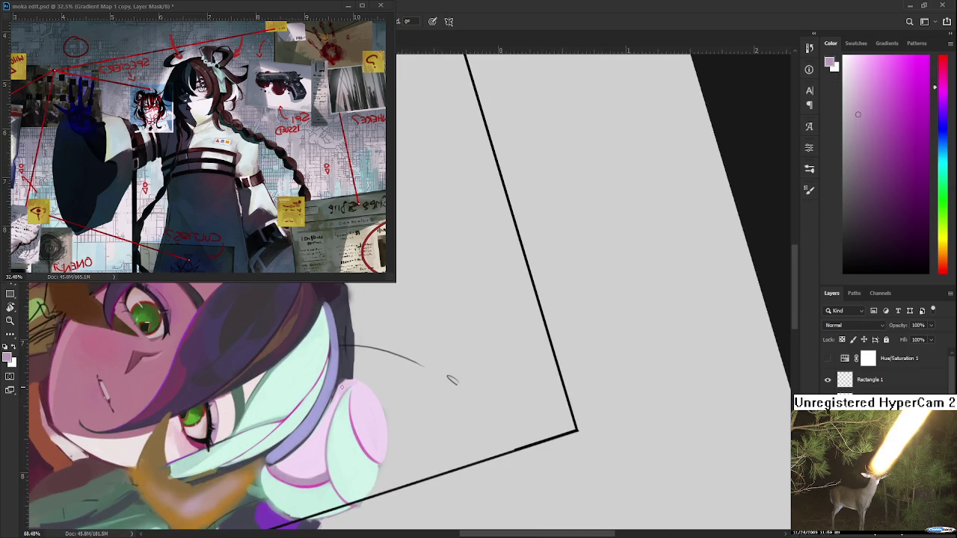
left_click_drag(342, 388, 361, 382)
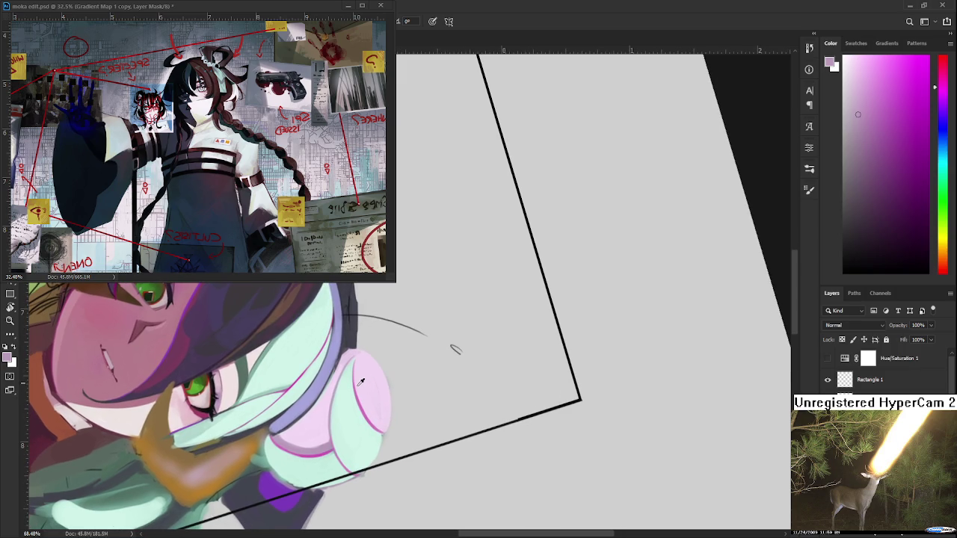
left_click(353, 380, "alt")
left_click(349, 380, "alt")
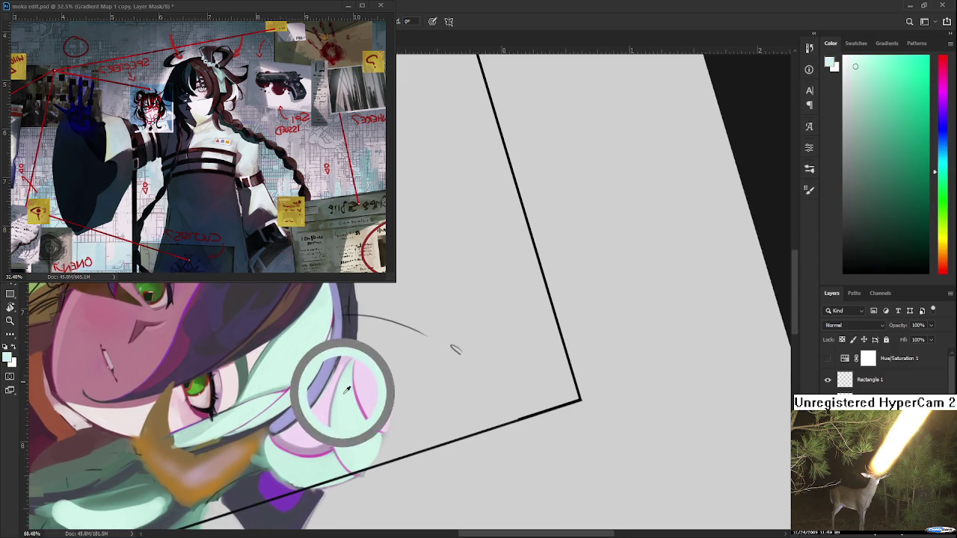
left_click(357, 389, "alt")
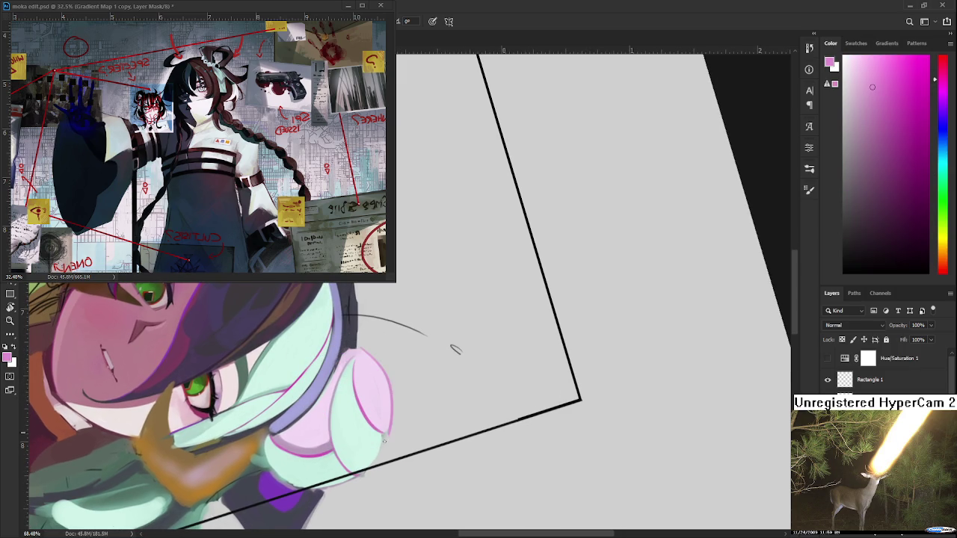
left_click_drag(371, 354, 388, 428)
left_click(383, 395, "alt")
left_click_drag(392, 403, 383, 430)
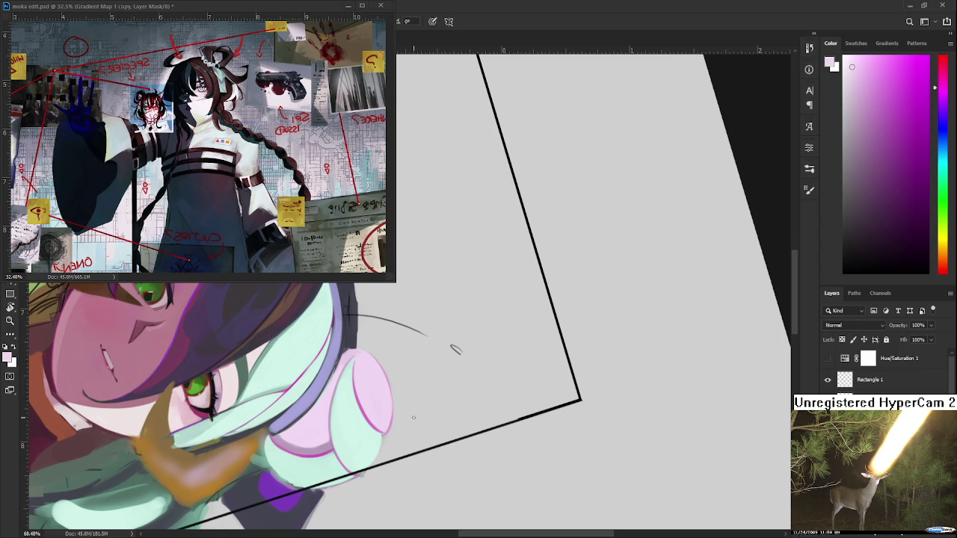
Step: Straighten the view, minimize the reference window, and start a new document with the sketch sheet
scroll(455, 349, "down", 5)
key("r")
mouse_move(359, 453)
left_mouse_down()
mouse_move(370, 492)
mouse_move(561, 423)
left_mouse_up()
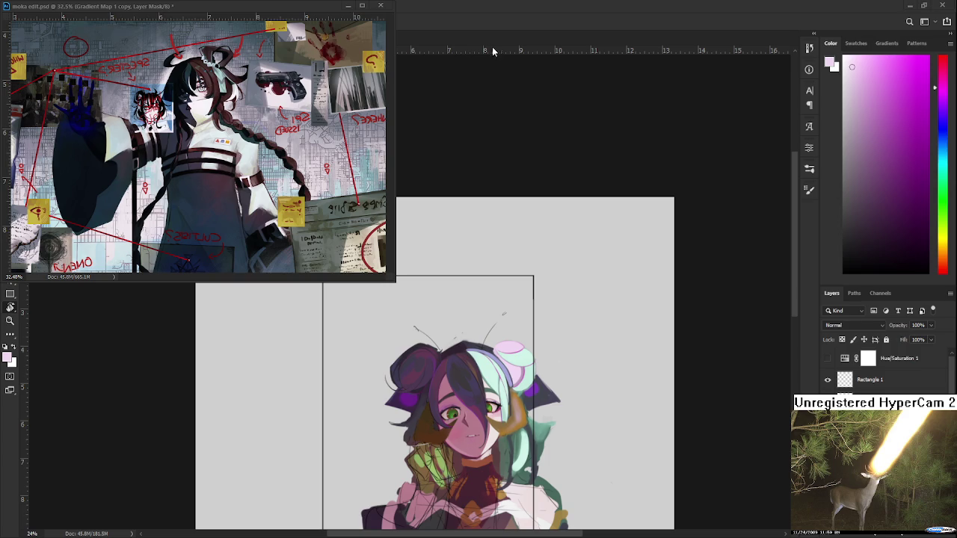
left_click(347, 6)
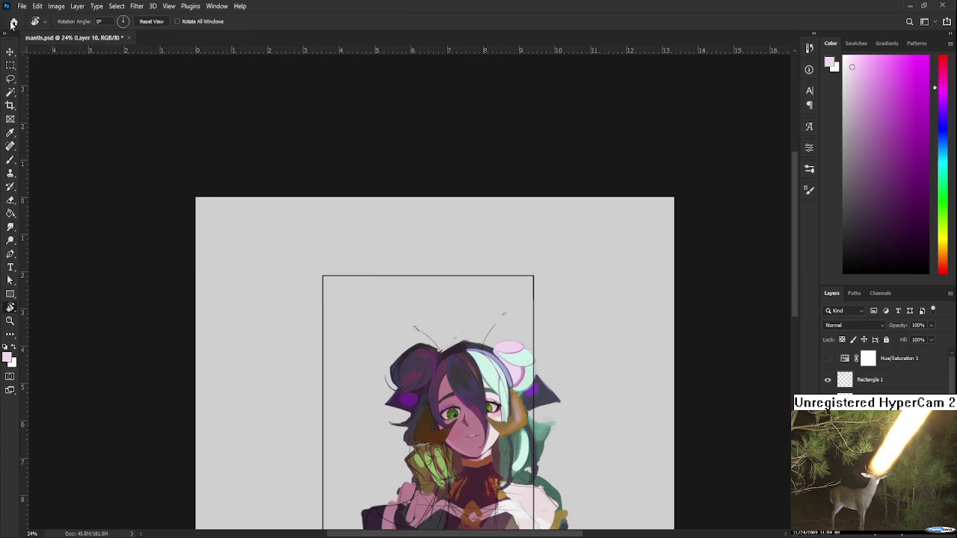
left_click(12, 24)
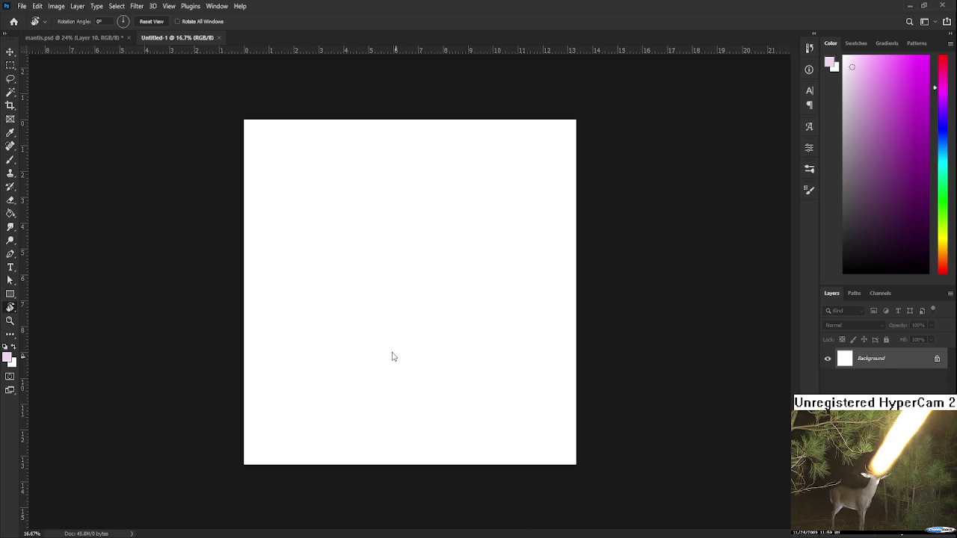
left_click_drag(872, 383, 635, 350)
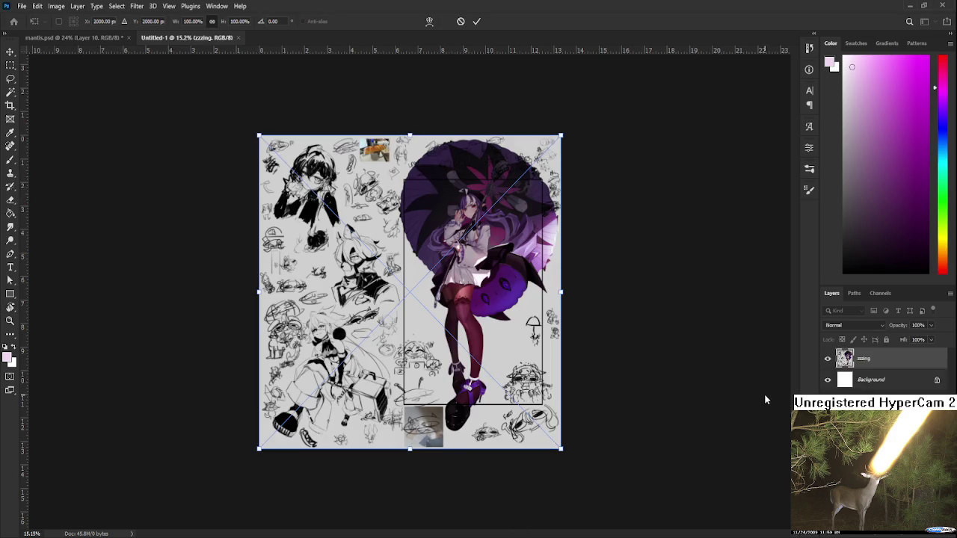
Step: Commit the placed zzzing sheet and delete its right portion holding the purple umbrella figure
key("Return")
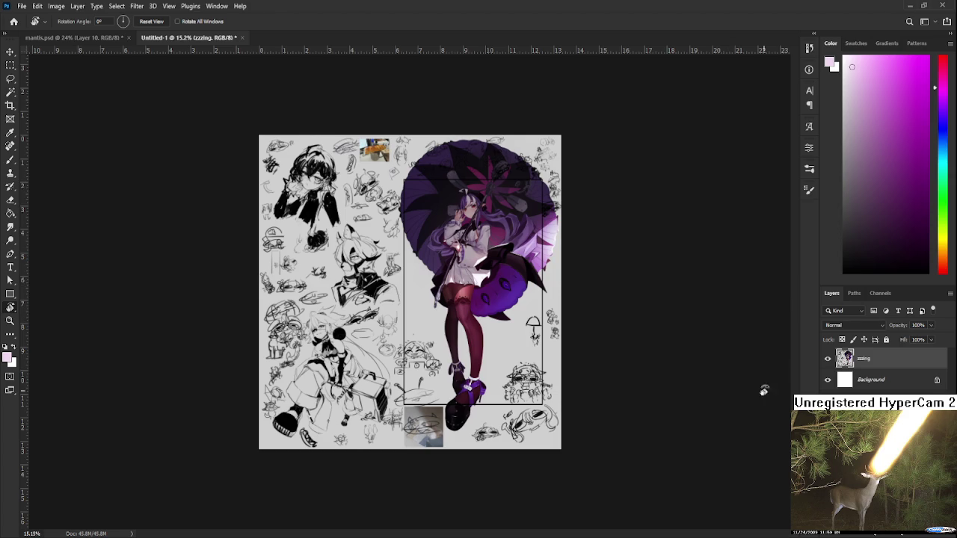
key("m")
left_click_drag(681, 457, 415, 212)
key("Delete")
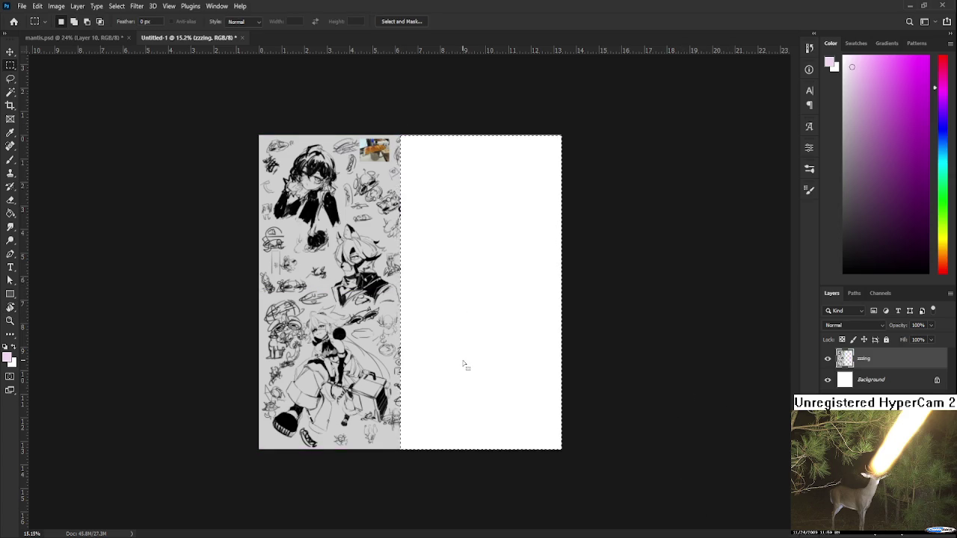
key("ctrl+plus")
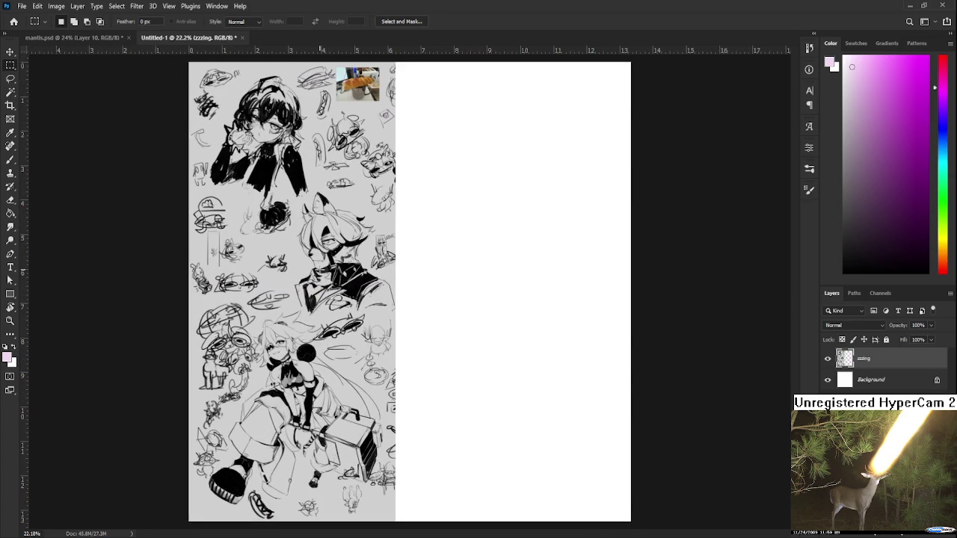
Step: Zoom in to inspect the remaining sketches, trying and clearing a small selection
scroll(320, 270, "down", 1)
scroll(359, 271, "up", 1)
scroll(359, 271, "up", 1)
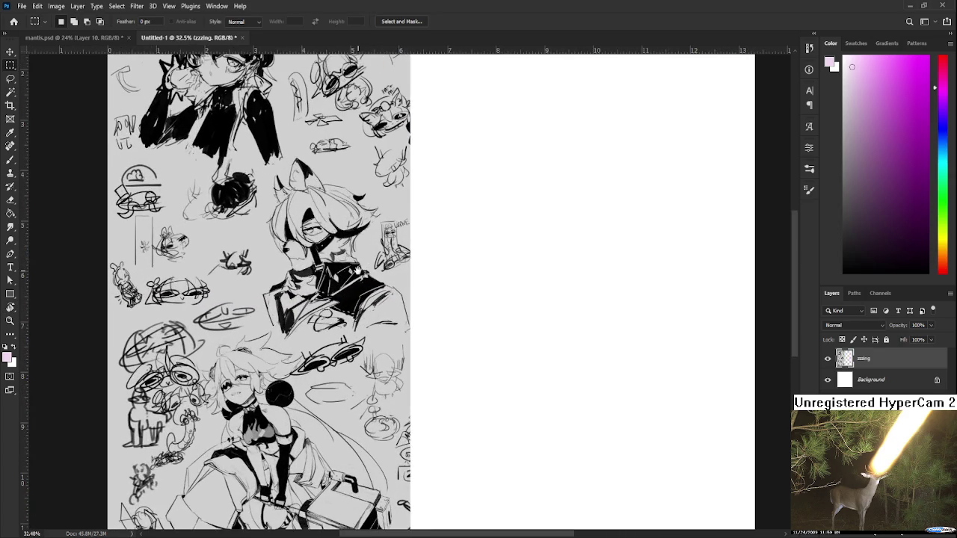
scroll(308, 349, "up", 1)
left_click_drag(435, 297, 475, 337)
left_click(513, 347)
scroll(513, 348, "up", 1)
mouse_move(385, 364)
left_mouse_down()
mouse_move(423, 406)
mouse_move(382, 275)
mouse_move(372, 384)
left_mouse_up()
scroll(423, 406, "down", 1)
scroll(476, 348, "down", 2)
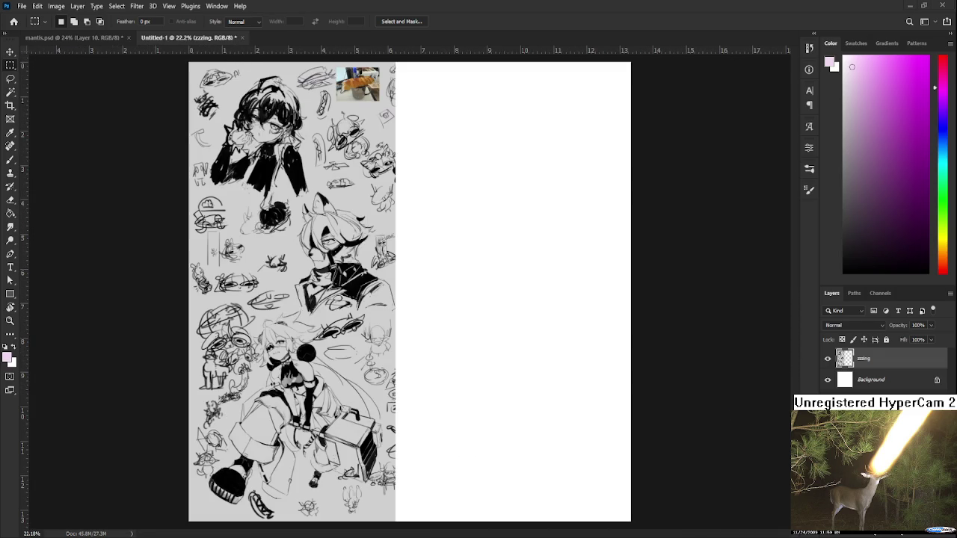
Step: Close the sketch document and tilt the mantis.psd portrait view steeply toward the hair bun
key("ctrl+w")
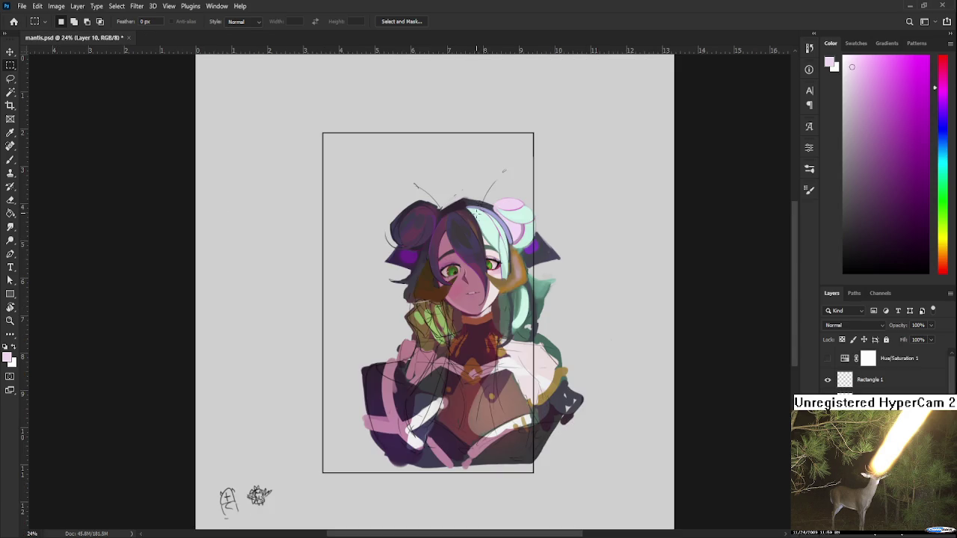
scroll(477, 217, "up", 3)
scroll(477, 224, "up", 2)
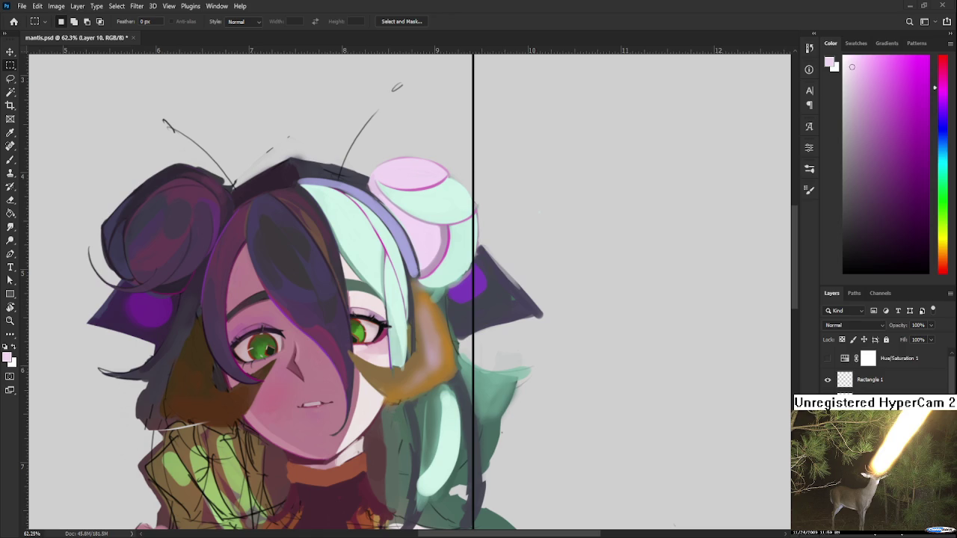
scroll(396, 266, "down", 2)
scroll(396, 266, "down", 1)
scroll(404, 247, "up", 3)
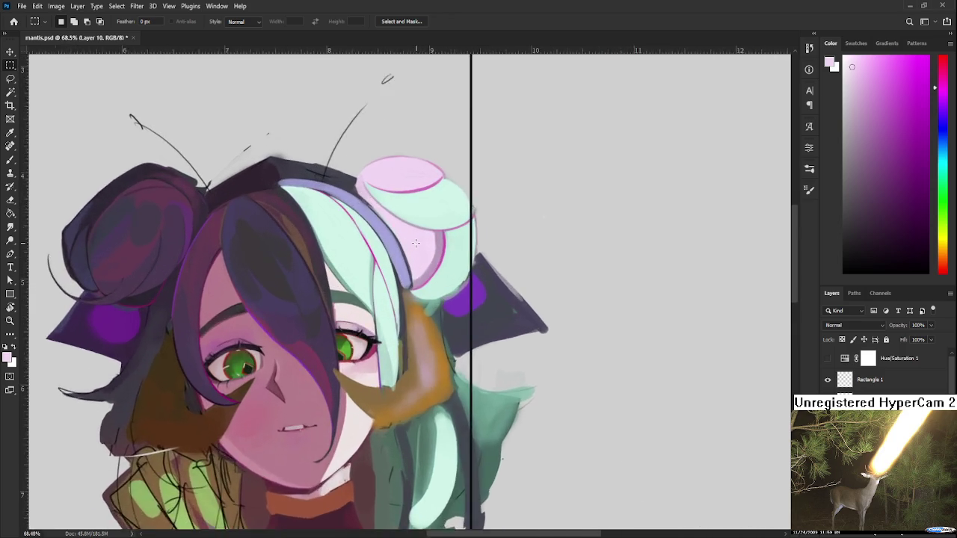
scroll(408, 237, "up", 2)
key("r")
left_click_drag(408, 237, 430, 282)
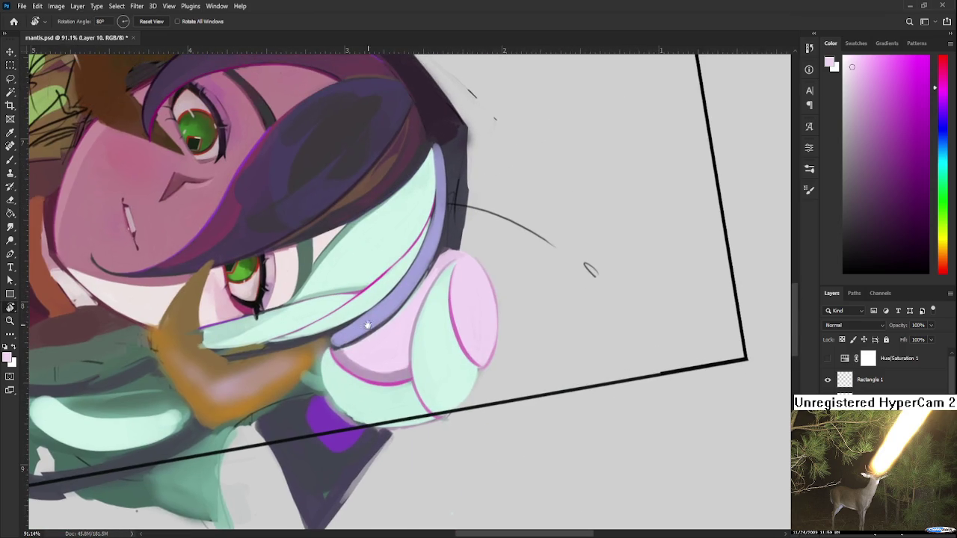
Step: Sample grey-teal and mint near the bun, then rotate the view to 54 degrees at 100%
key("b")
left_click(432, 281, "alt")
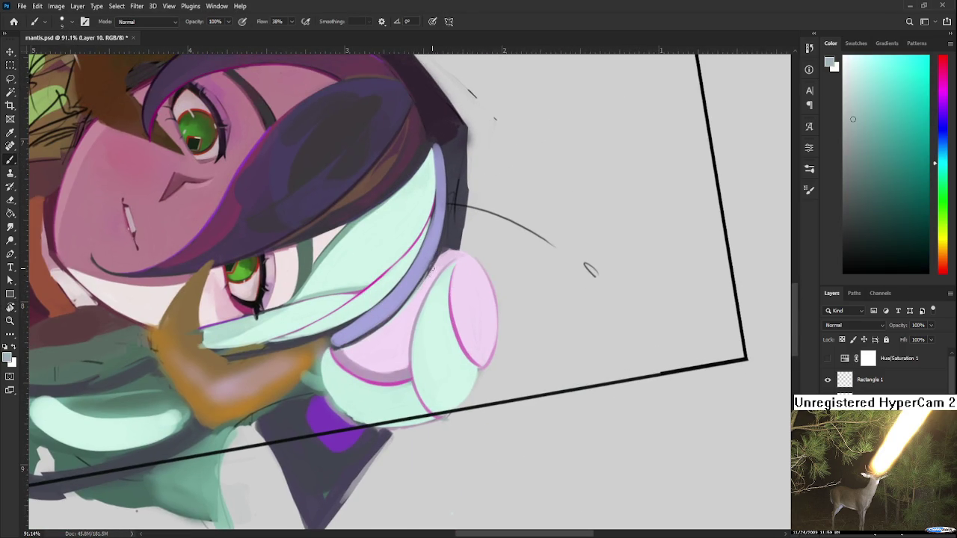
left_click_drag(432, 279, 398, 318)
left_click(417, 309, "alt")
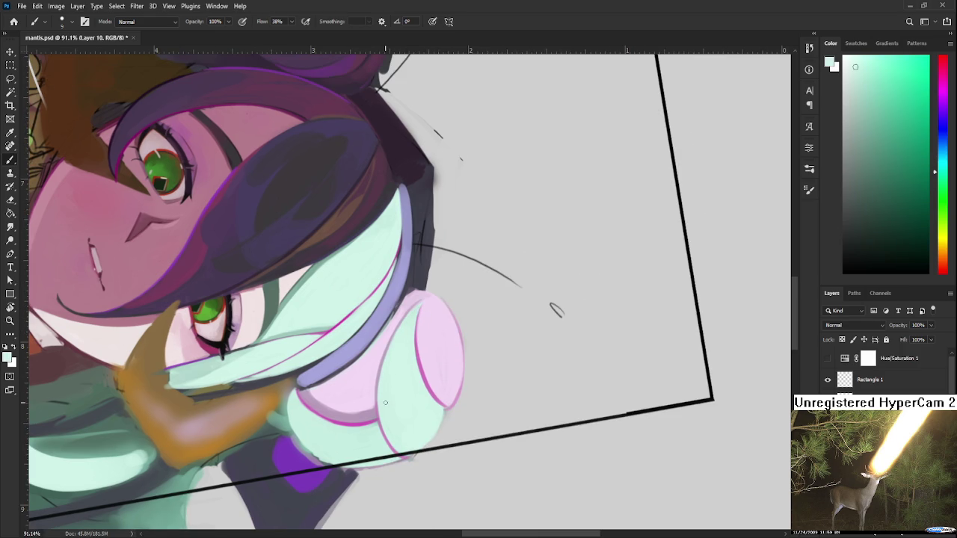
key("r")
left_click_drag(383, 416, 449, 398)
key("ctrl+minus")
key("ctrl+minus")
key("ctrl+minus")
key("ctrl+plus")
key("ctrl+plus")
key("ctrl+plus")
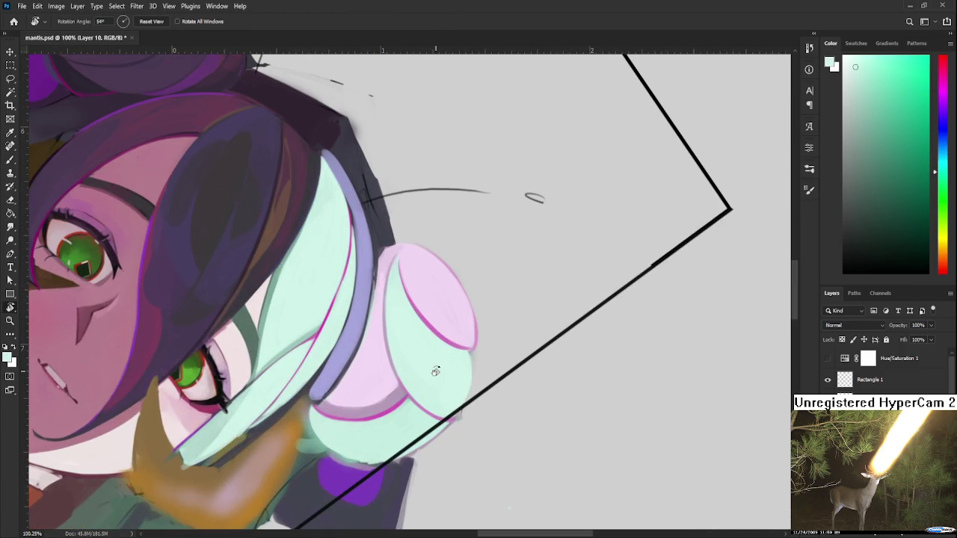
left_click_drag(435, 372, 417, 401)
key("b")
Step: Paint pink over the dark strands in the strip beside the purple hairband
left_click(367, 311, "alt")
left_click_drag(365, 292, 355, 337)
left_click_drag(357, 295, 357, 333)
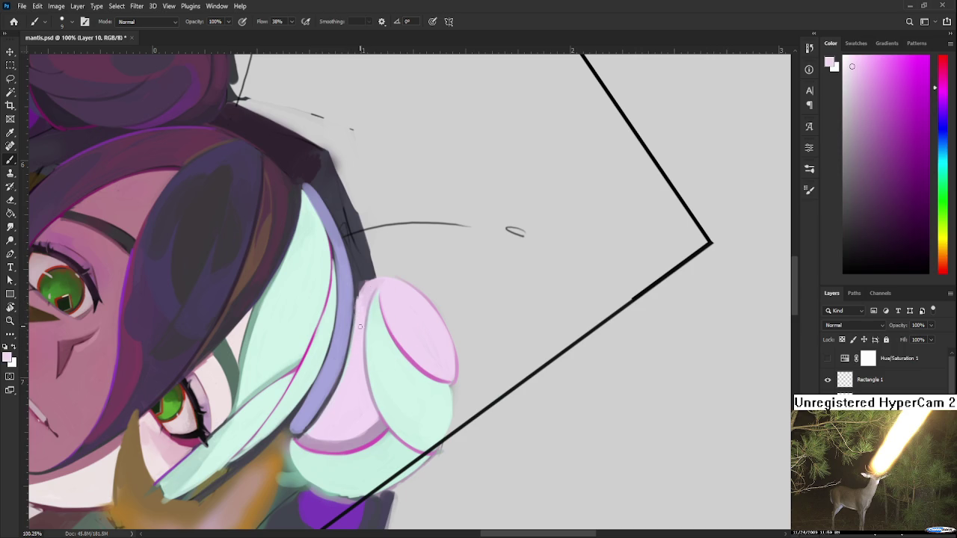
left_click_drag(359, 301, 364, 297)
scroll(374, 306, "down", 3, "alt")
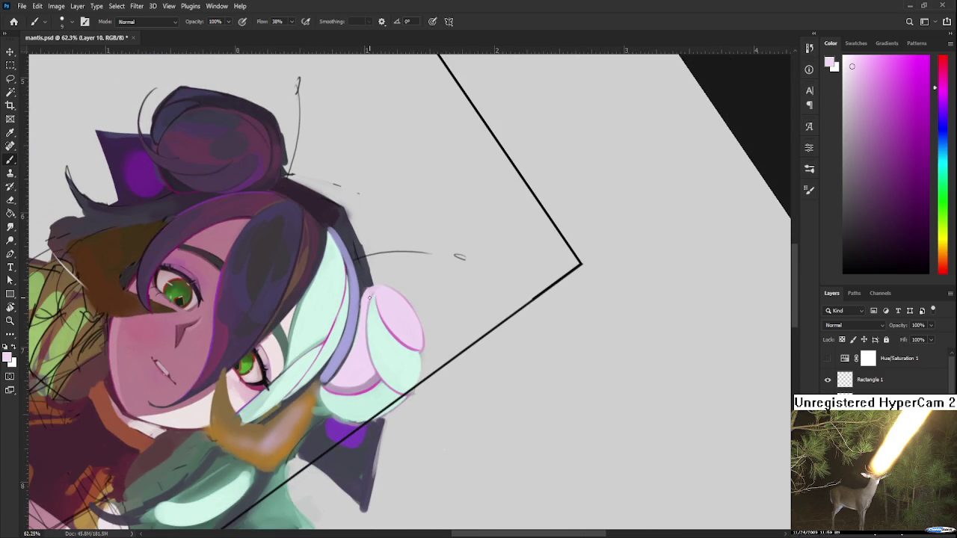
scroll(369, 298, "down", 1)
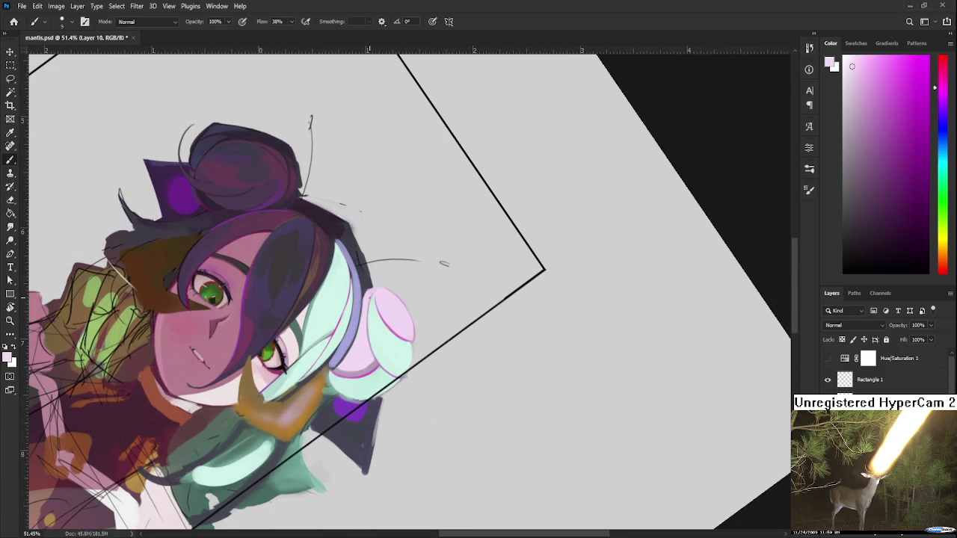
scroll(369, 299, "up", 3)
scroll(368, 299, "up", 2)
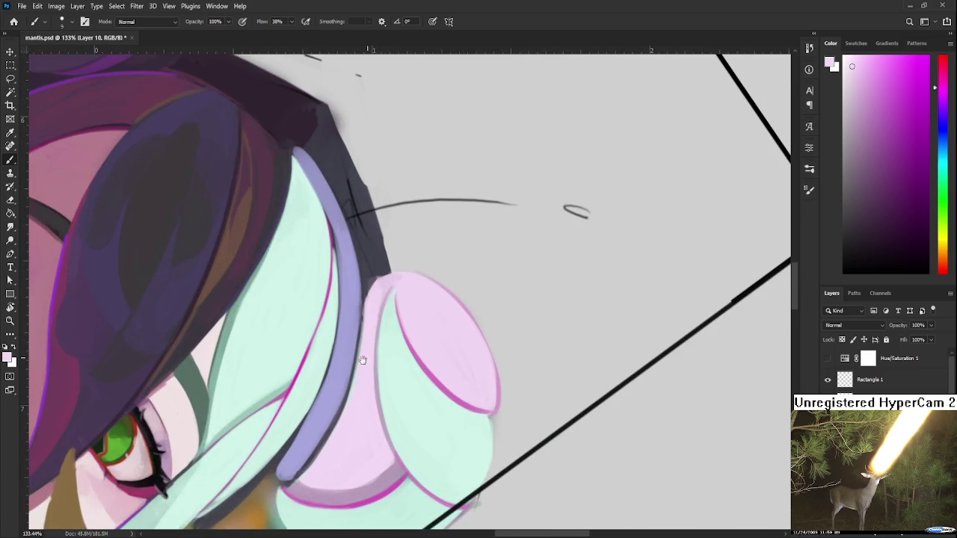
Step: Paint a dark purple-blue-grey edge down the left side of the bun
left_click_drag(369, 354, 343, 394)
left_click(321, 332, "alt")
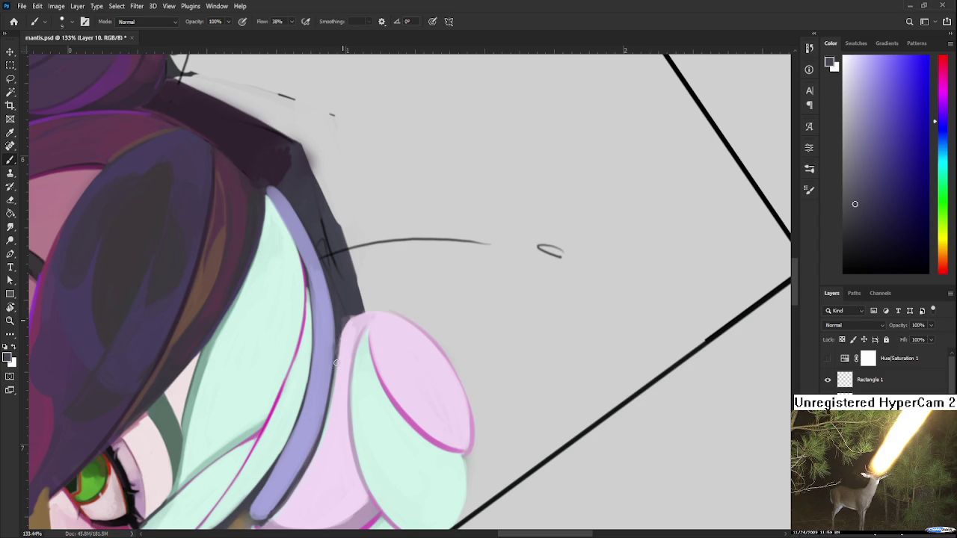
left_click(361, 317, "alt")
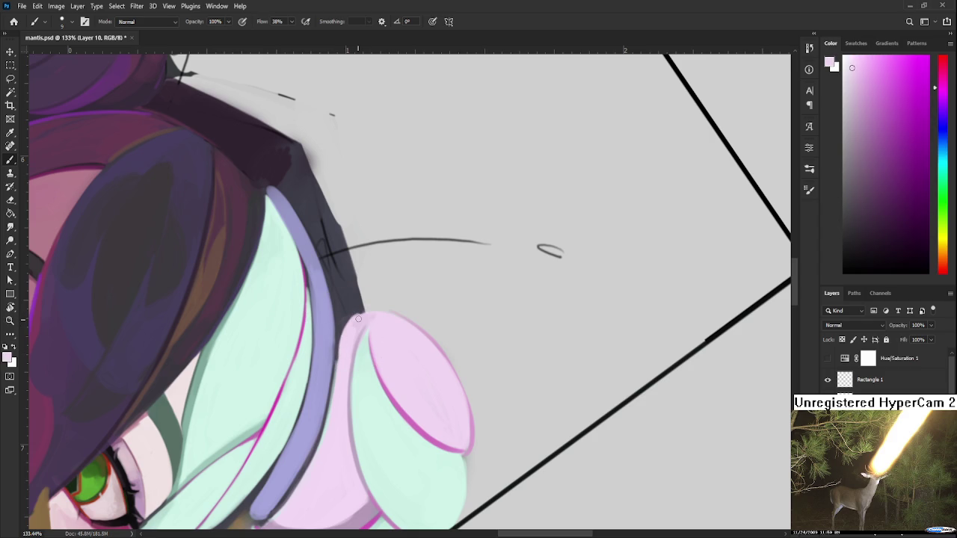
left_click(350, 312, "alt")
left_click(356, 311, "alt")
left_click(356, 312, "alt")
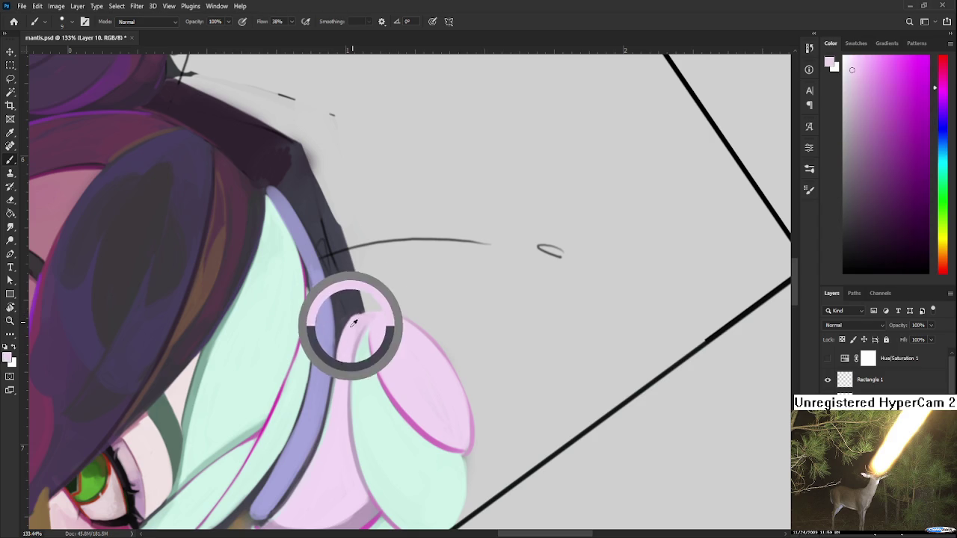
left_click(354, 311, "alt")
left_click_drag(363, 313, 344, 357)
Step: Resample light pink, dark blue-grey and purple-grey shades along the bun's left edge
left_click(344, 357, "alt")
left_click(342, 344, "alt")
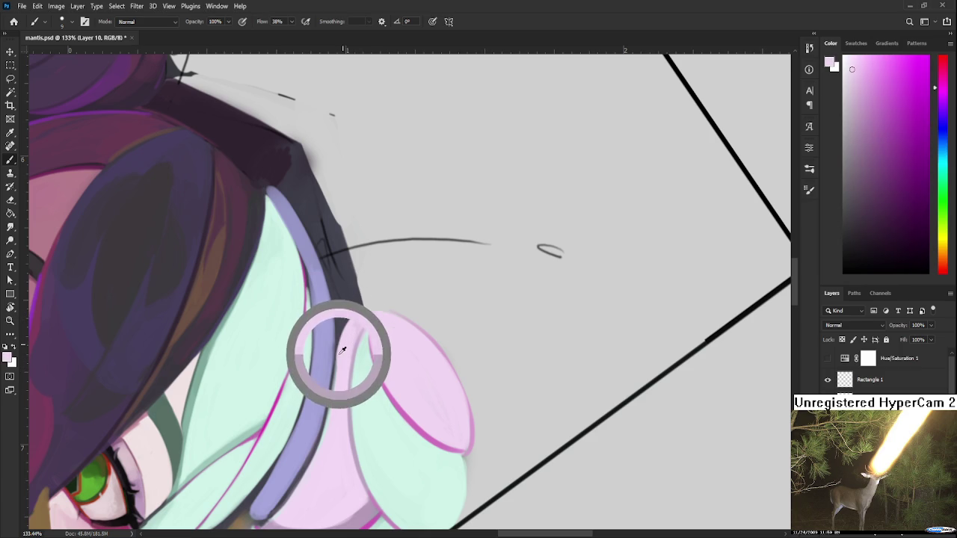
left_click(340, 340, "alt")
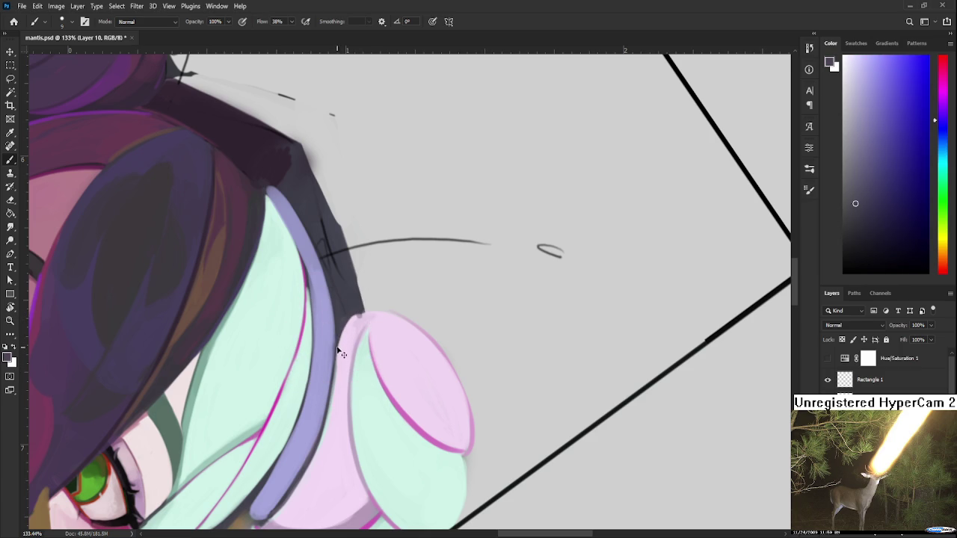
left_click(337, 338, "alt")
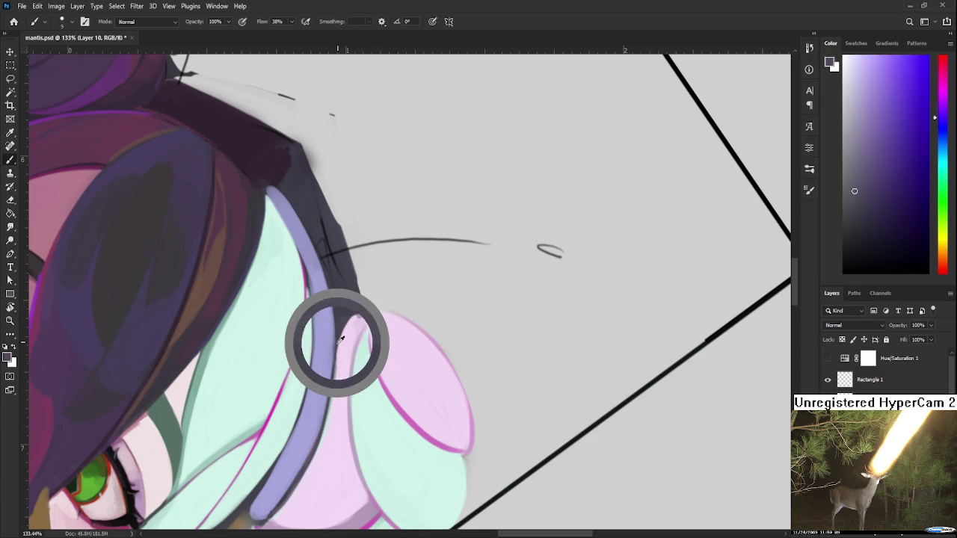
left_click(342, 349, "alt")
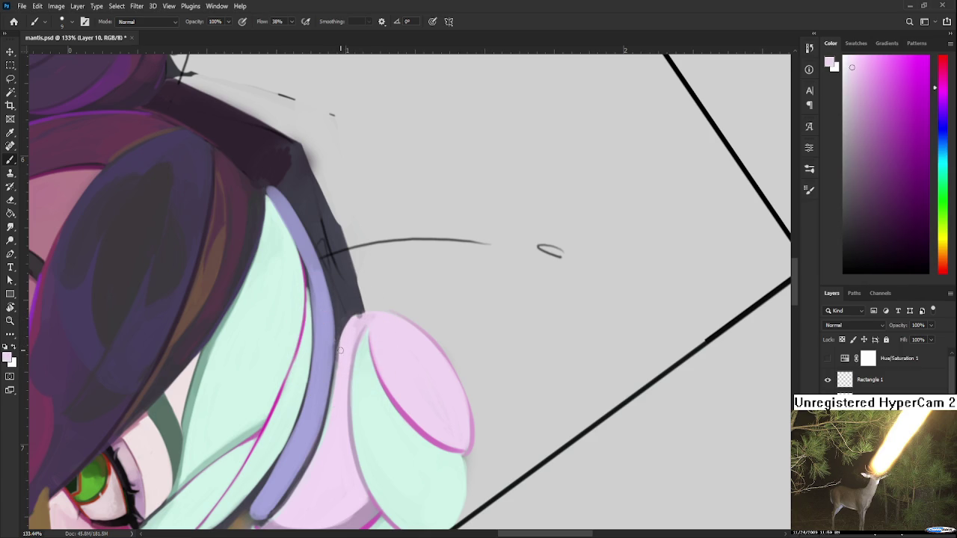
left_click(346, 341, "alt")
left_click(355, 319, "alt")
left_click(353, 332, "alt")
scroll(387, 347, "down", 2)
Step: Centre the view on the bun's top-left corner and sample its colours
scroll(387, 347, "down", 2)
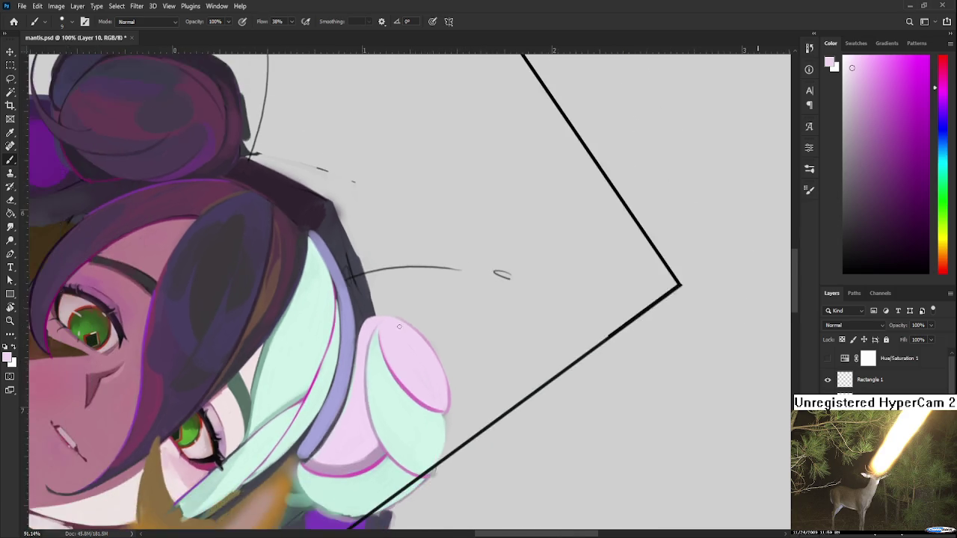
scroll(387, 347, "up", 3)
scroll(387, 347, "up", 2)
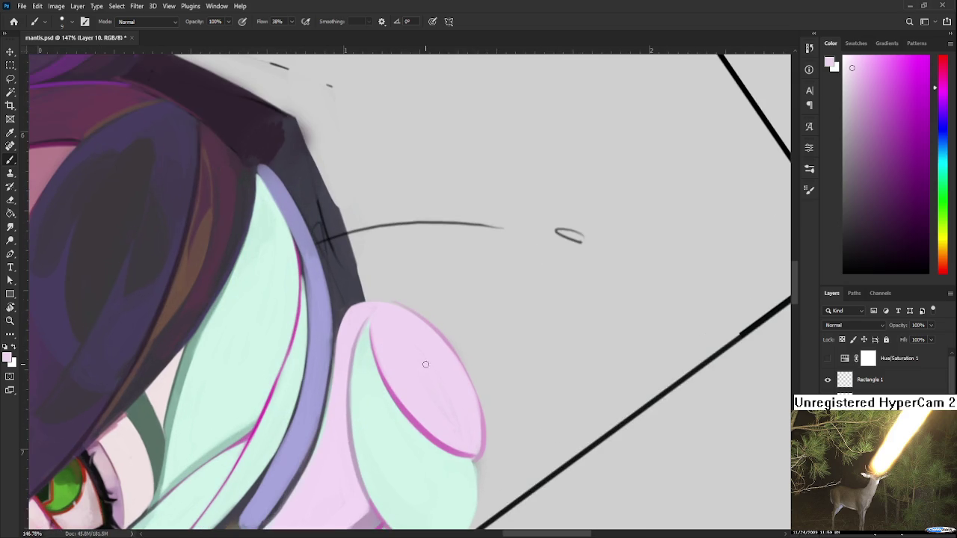
left_click_drag(408, 383, 393, 406)
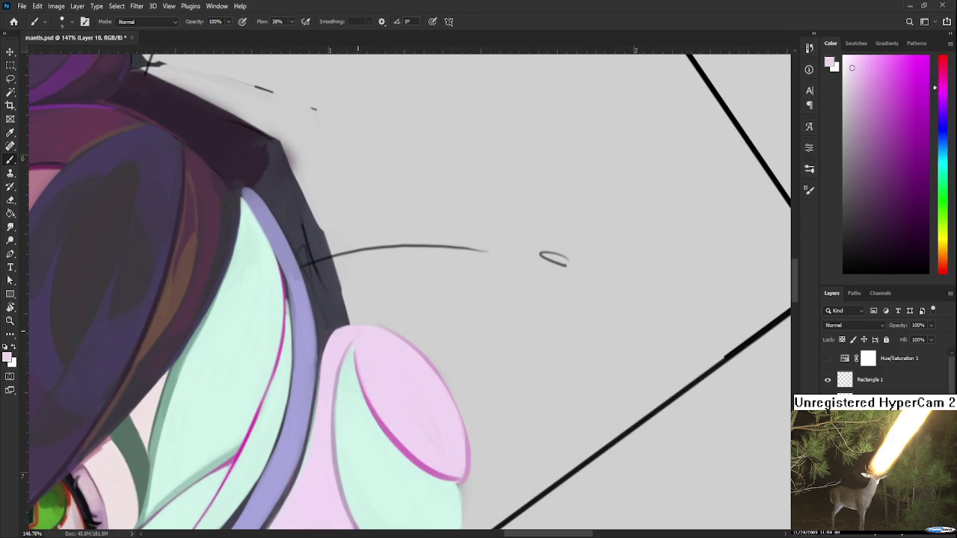
left_click_drag(338, 352, 360, 318)
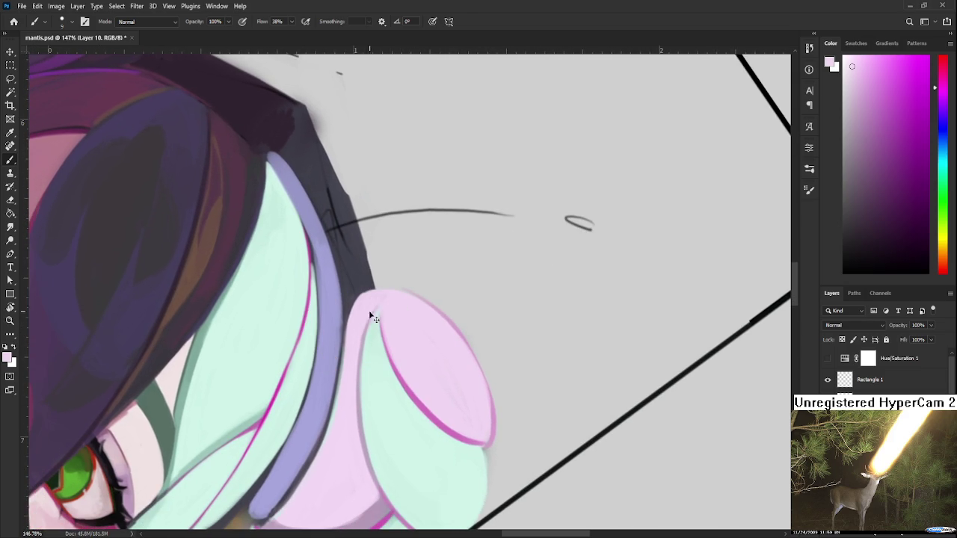
left_click(359, 317, "alt")
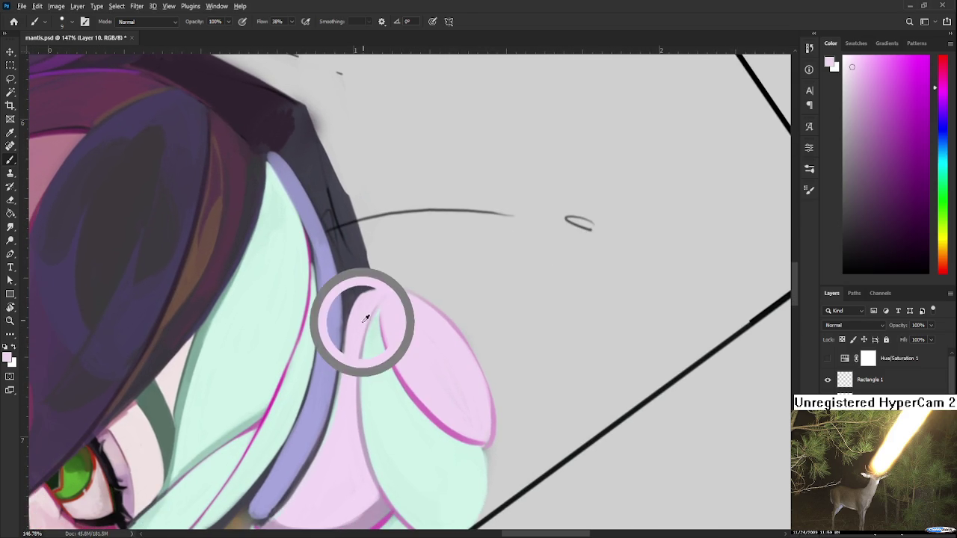
left_click_drag(374, 295, 379, 293)
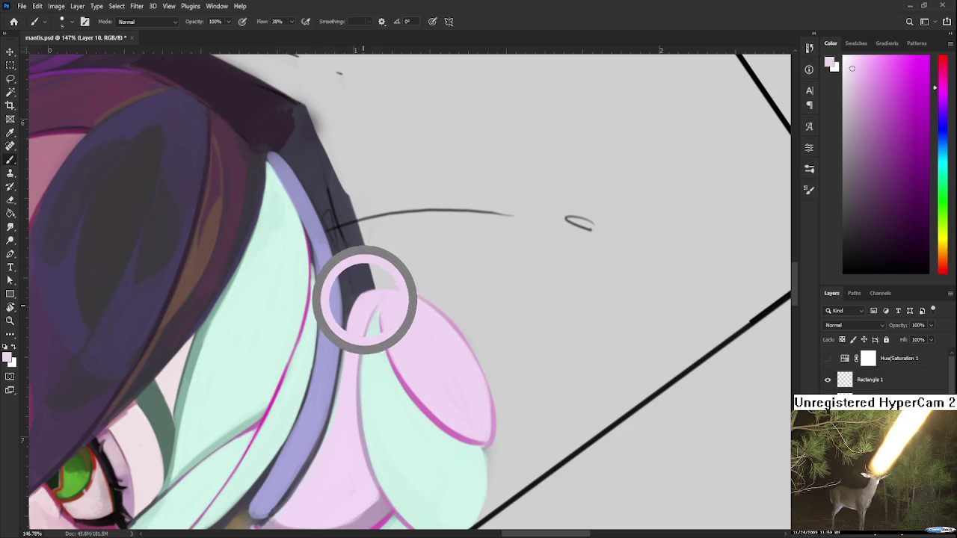
Step: Sample the corner's pink and a lighter nearby pink, then rotate the view for painting
left_click(379, 293, "alt")
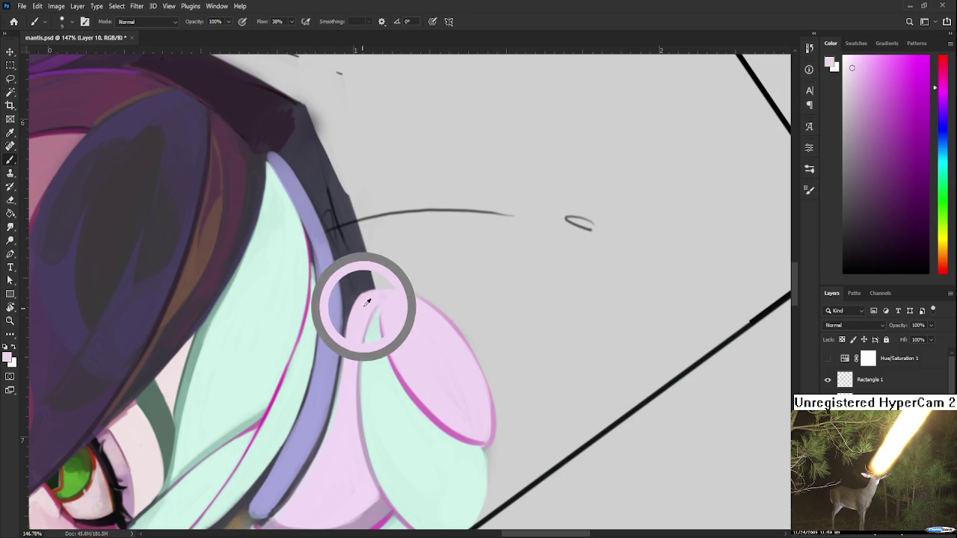
left_click(379, 293, "alt")
left_click(379, 293, "alt")
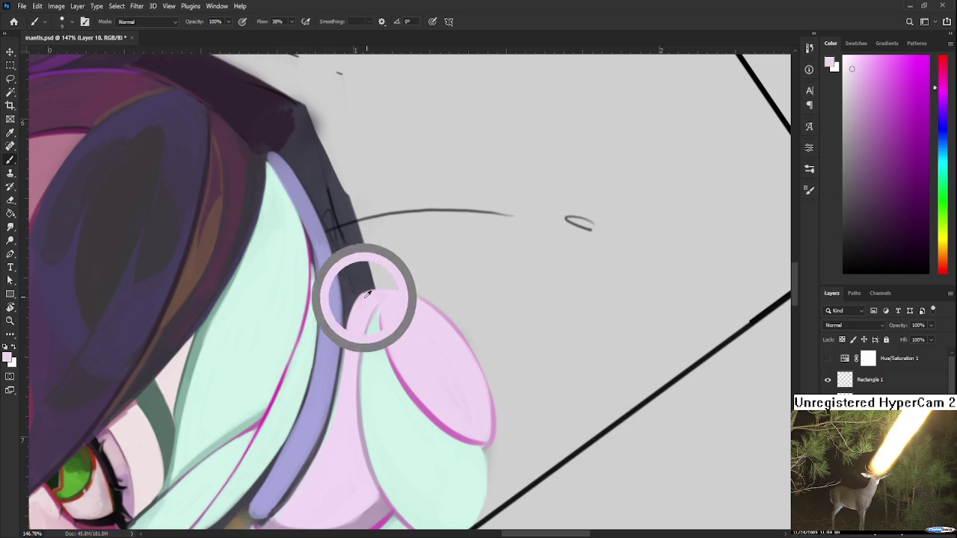
left_click(363, 320, "alt")
left_click(376, 298, "alt")
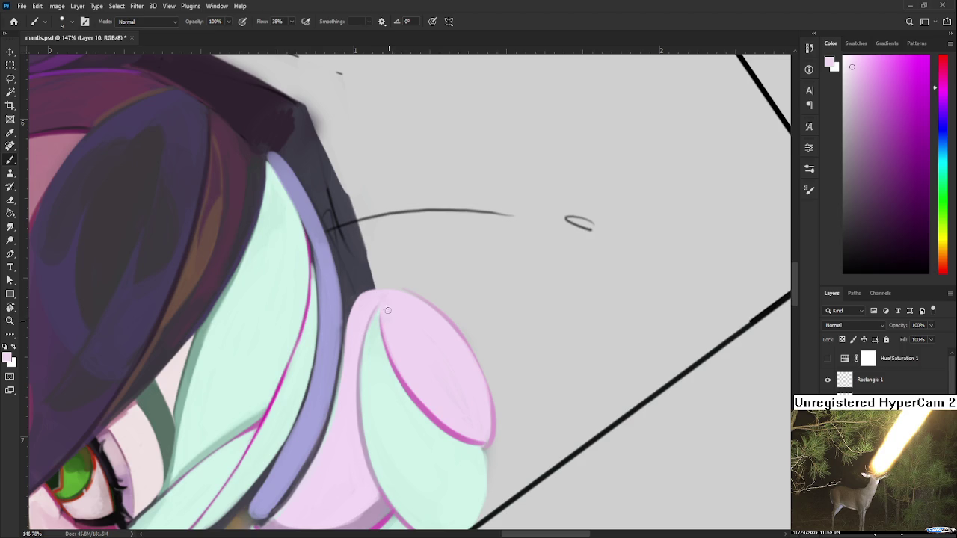
key("r")
mouse_move(440, 336)
left_mouse_down()
mouse_move(407, 372)
mouse_move(427, 332)
left_mouse_up()
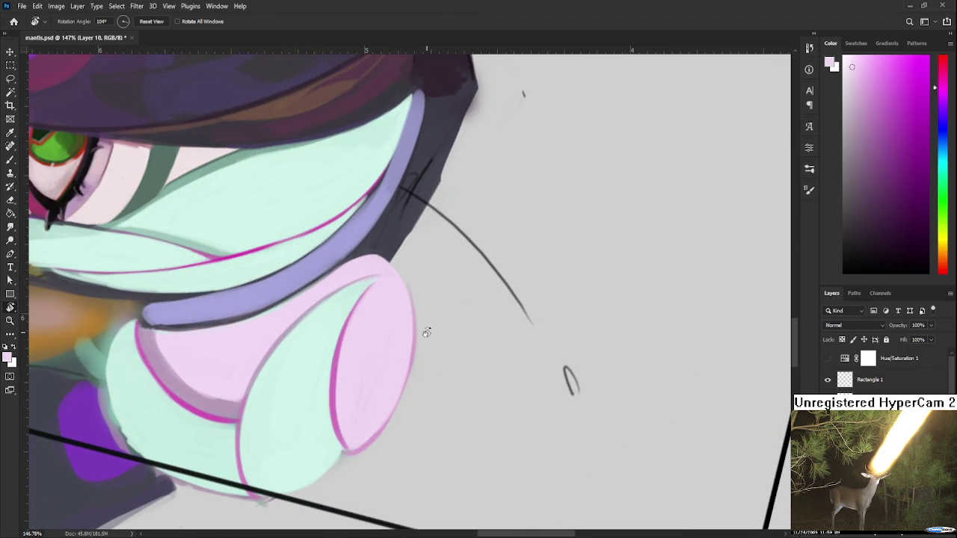
Step: Sample light pink and a more saturated rim pink from the bun's top
scroll(417, 318, "down", 2, "alt")
key("b")
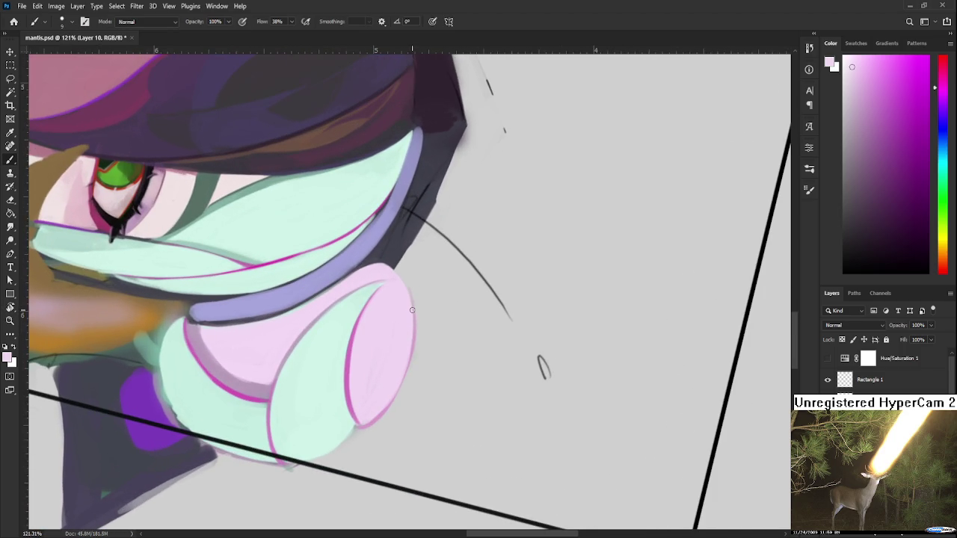
left_click(368, 338, "alt")
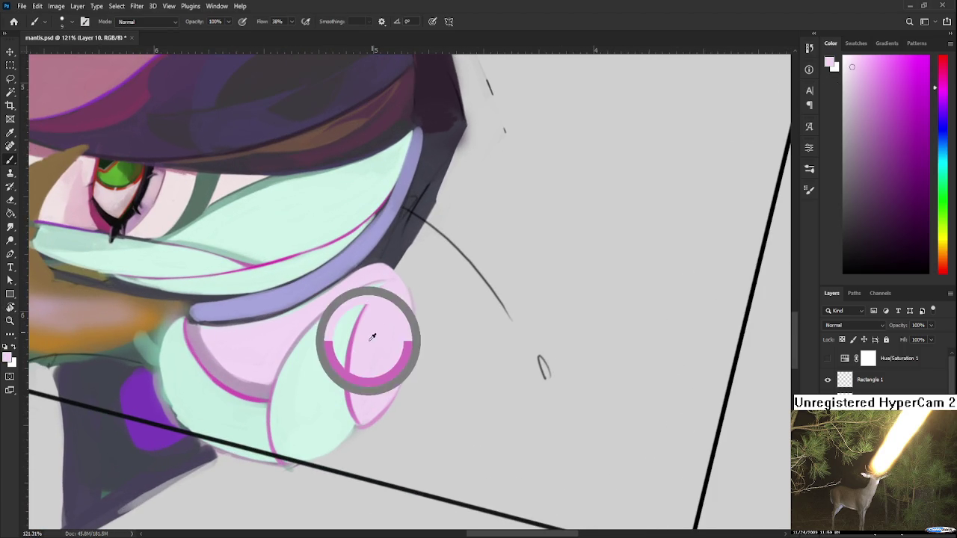
left_click(362, 362, "alt")
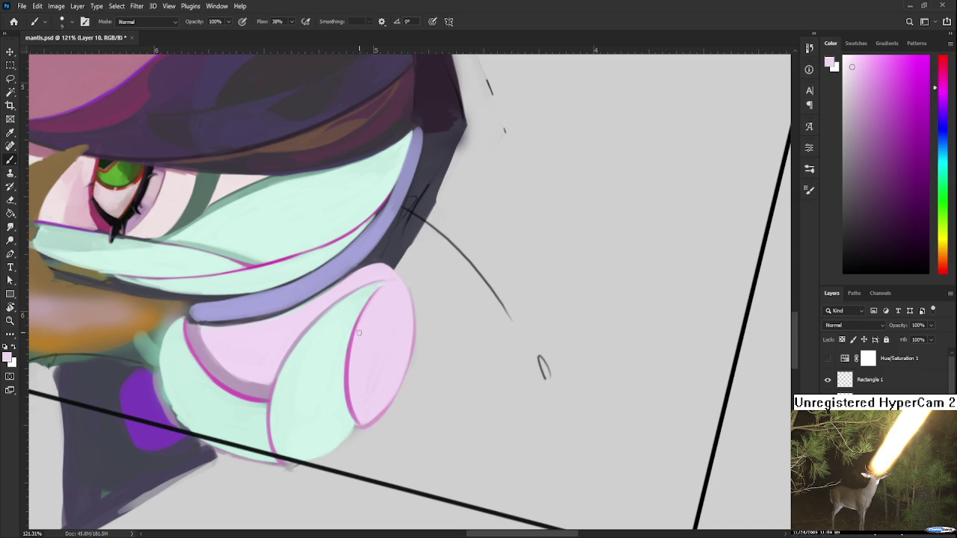
left_click(352, 346, "alt")
left_click(355, 342, "alt")
mouse_move(354, 342)
left_mouse_down()
mouse_move(354, 350)
mouse_move(368, 324)
left_mouse_up()
Step: Pick pinks from the bun's face, settle on the pale pink, and turn the view upright
left_click(355, 350, "alt")
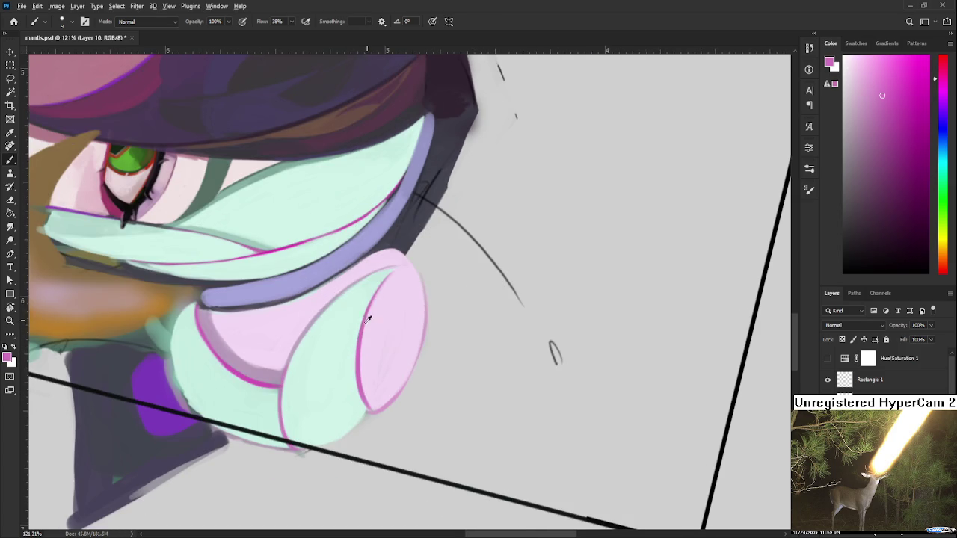
left_click(356, 354, "alt")
left_click(368, 348, "alt")
left_click(368, 350, "alt")
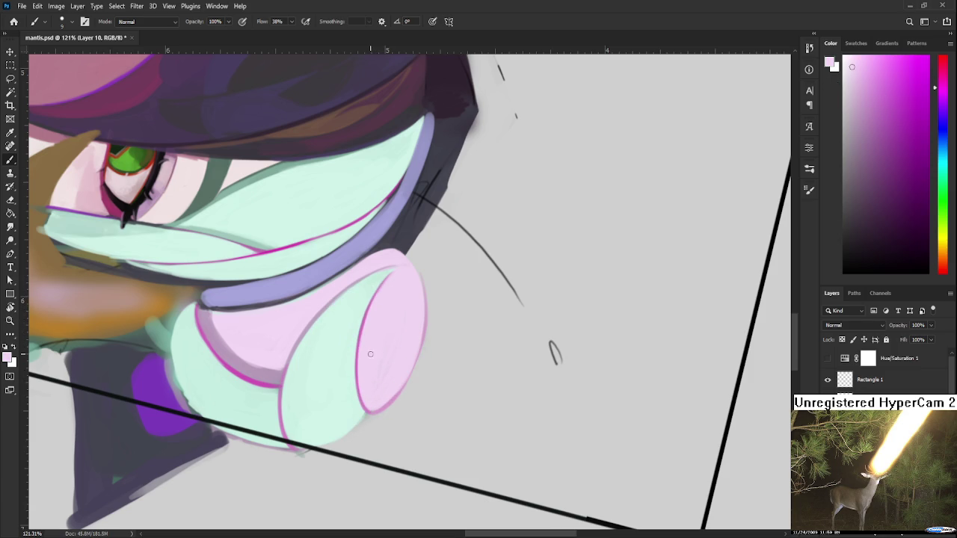
left_click(386, 301, "alt")
scroll(385, 311, "down", 3)
scroll(389, 309, "down", 2)
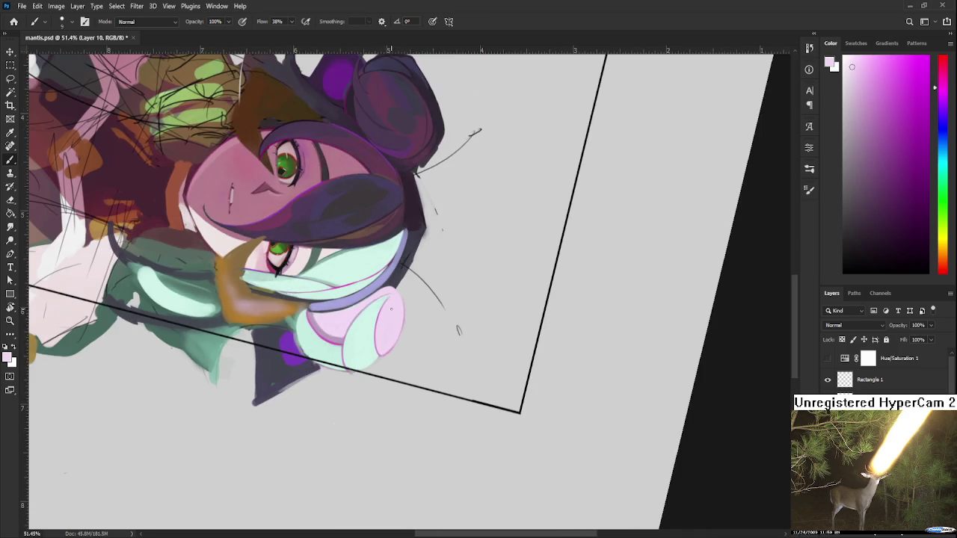
key("r")
left_click_drag(367, 381, 481, 358)
Step: Soften the magenta edge line on the bun with sampled mint green
scroll(481, 357, "up", 3)
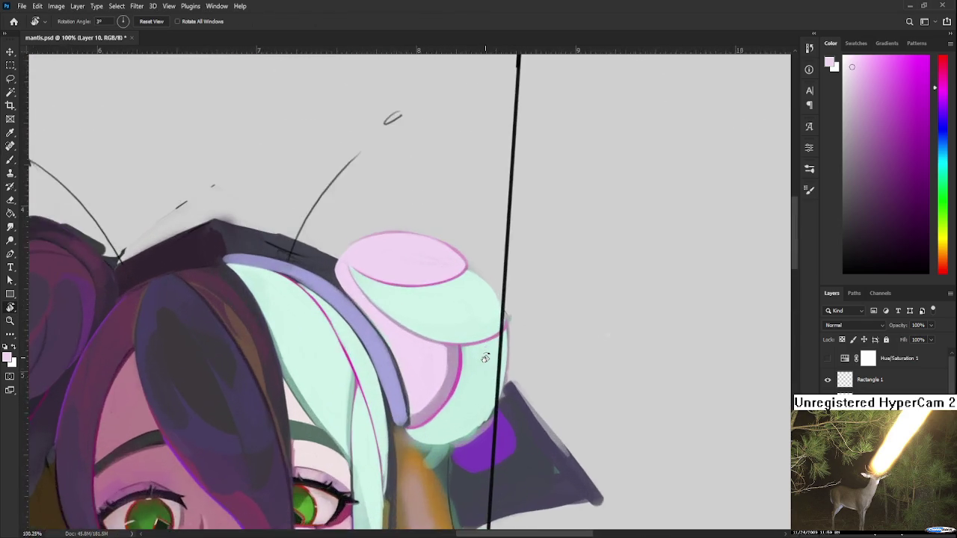
scroll(481, 358, "up", 3)
key("b")
left_click(460, 375, "alt")
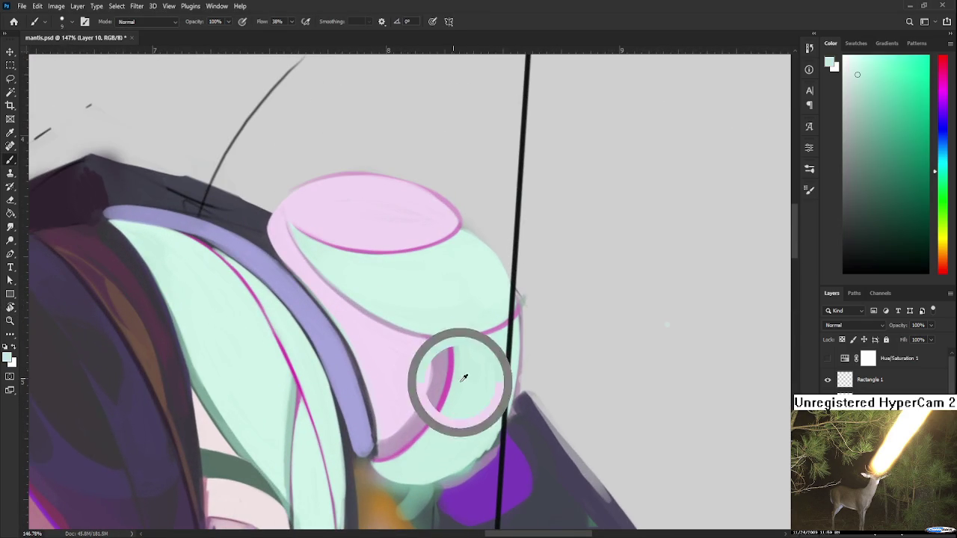
mouse_move(454, 358)
left_mouse_down()
mouse_move(438, 415)
mouse_move(388, 464)
left_mouse_up()
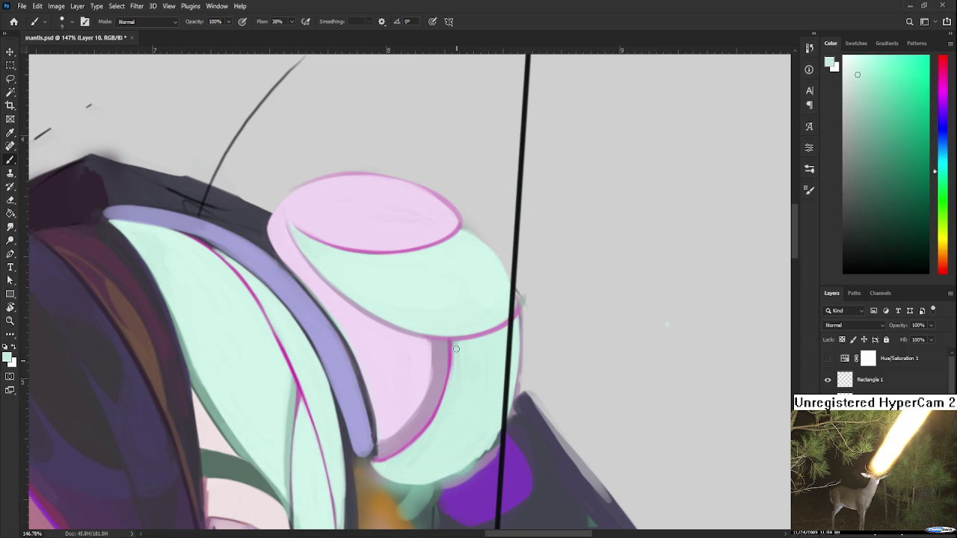
Step: Zoom out, save mantis.psd, review the whole character, and reset the view rotation
scroll(471, 344, "down", 4)
scroll(468, 322, "down", 3)
scroll(464, 303, "down", 3)
key("ctrl+s")
key("r")
left_click_drag(463, 299, 502, 351)
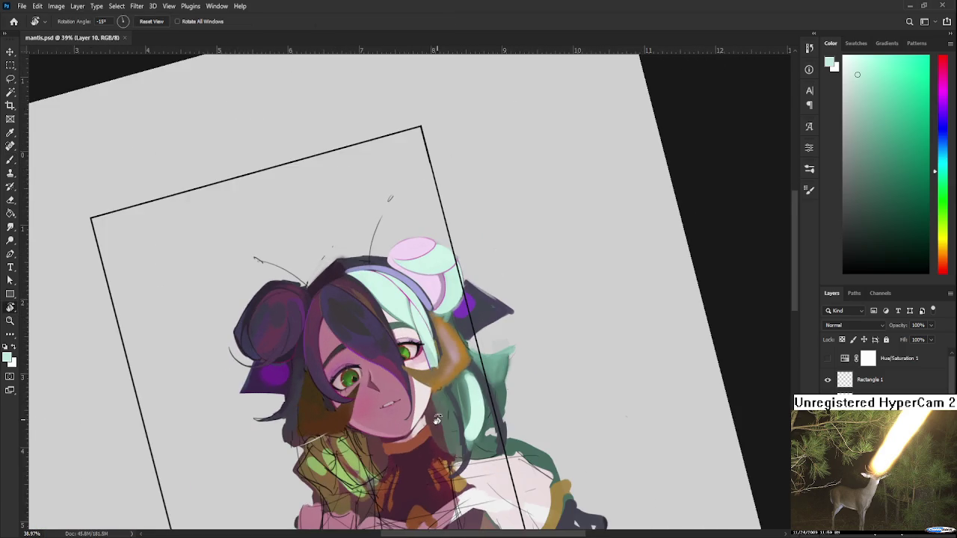
key("Escape")
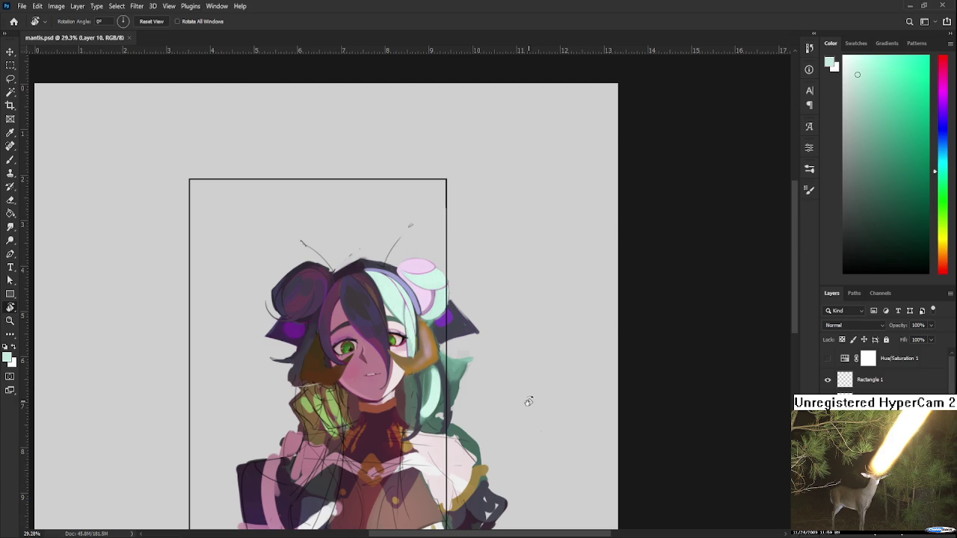
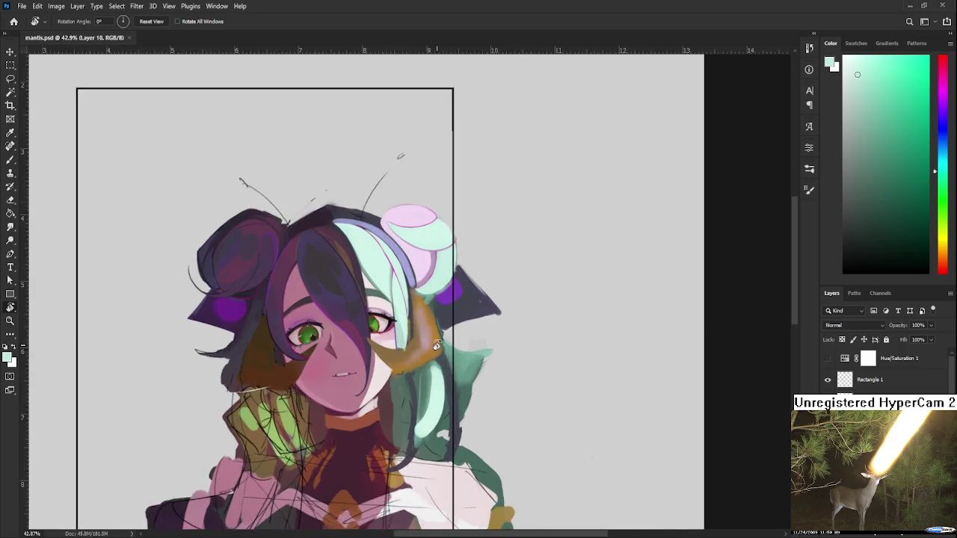
Step: Zoom in, switch to the Brush, and sample a muted lilac-pink from the hair bun
scroll(432, 380, "up", 5)
scroll(436, 319, "up", 1)
key("b")
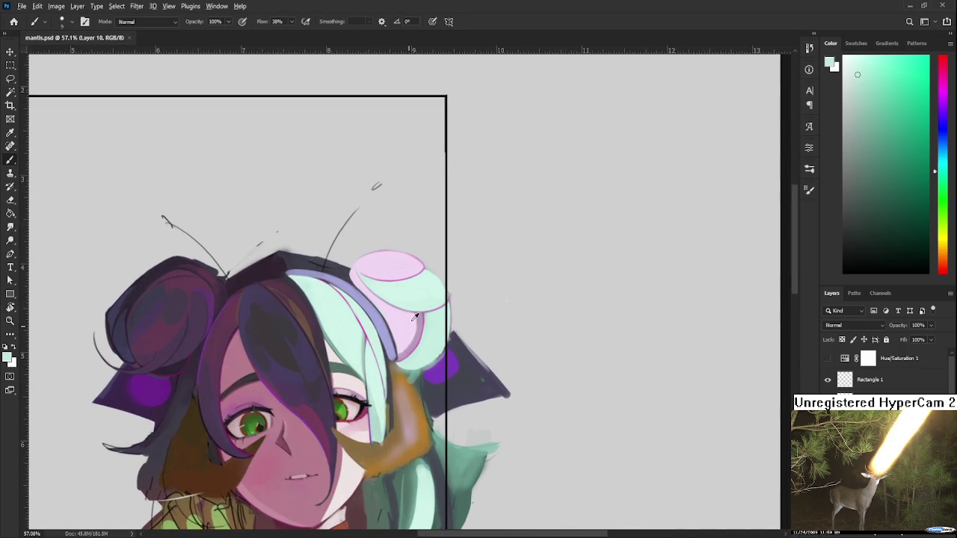
left_click(415, 318, "alt")
left_click(416, 320, "alt")
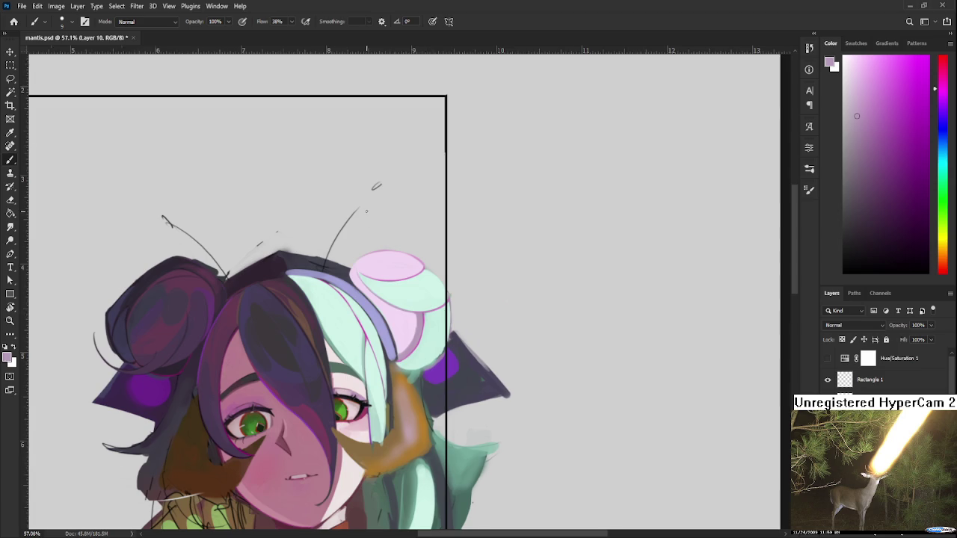
Step: Reframe the view over the face and sample a pale pink from near the eye
scroll(368, 211, "down", 3)
scroll(381, 208, "down", 3)
scroll(475, 243, "up", 3)
scroll(476, 243, "up", 2)
scroll(476, 243, "up", 2)
left_click_drag(475, 245, 463, 278)
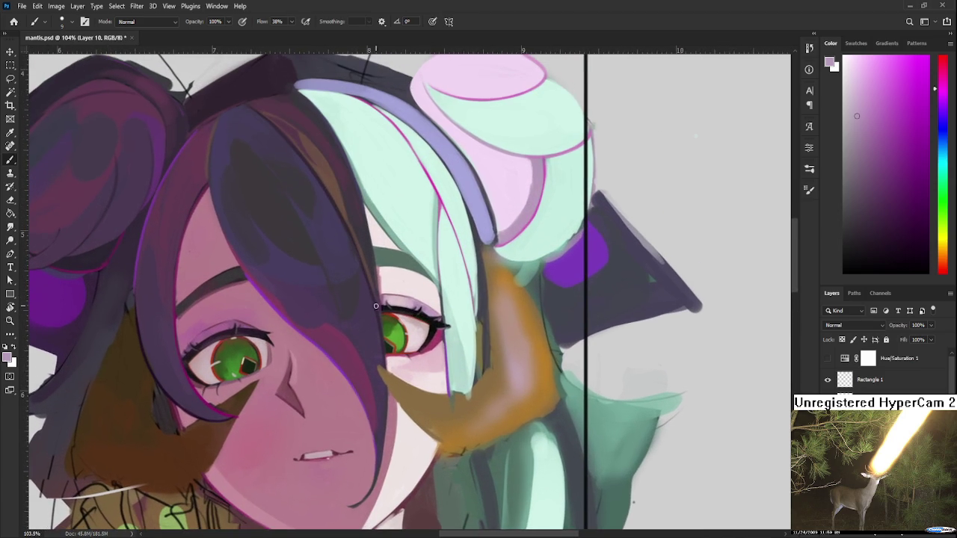
left_click(386, 287, "alt")
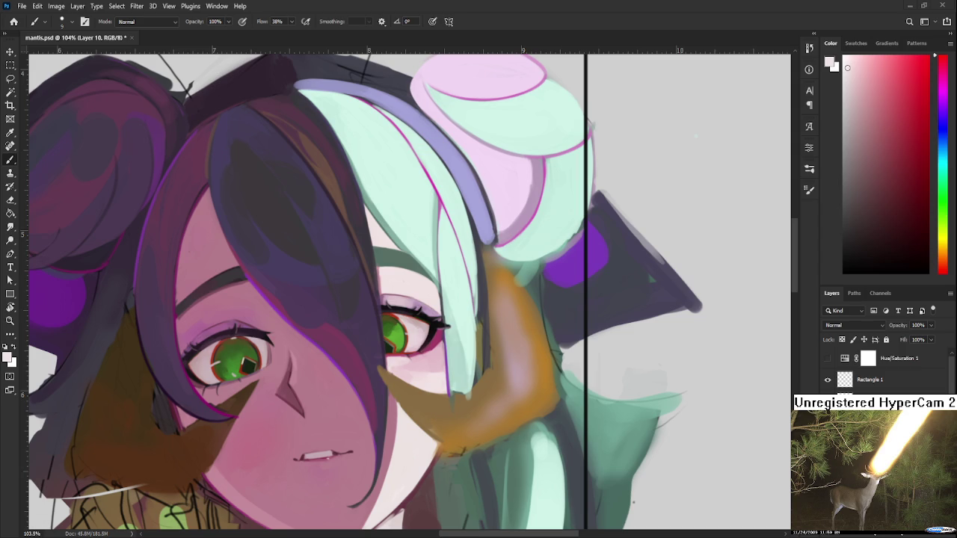
Step: Pan to the pink hair bun and sample its pink and mint shades
left_click_drag(438, 383, 345, 394)
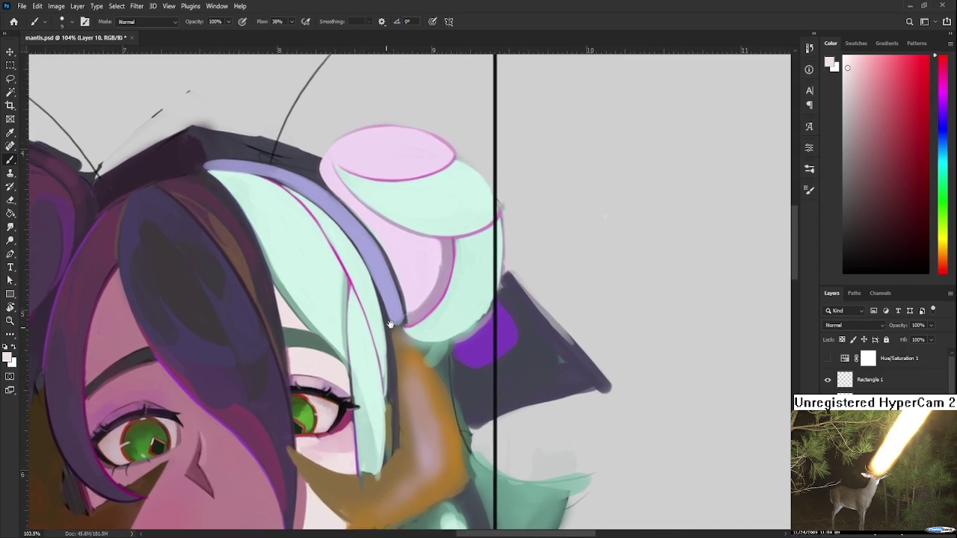
left_click_drag(408, 310, 343, 374)
left_click(403, 314, "alt")
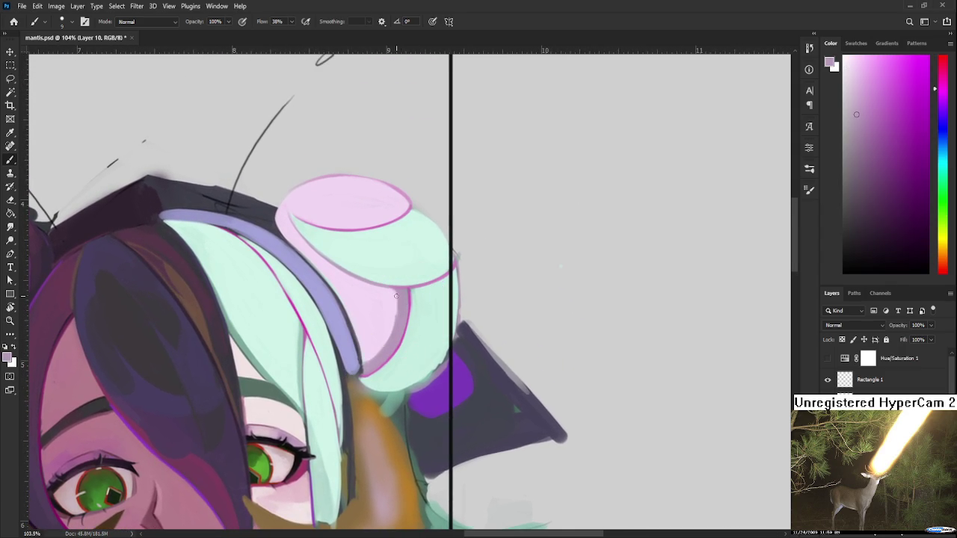
left_click(392, 300, "alt")
left_click(393, 303, "alt")
left_click(419, 304, "alt")
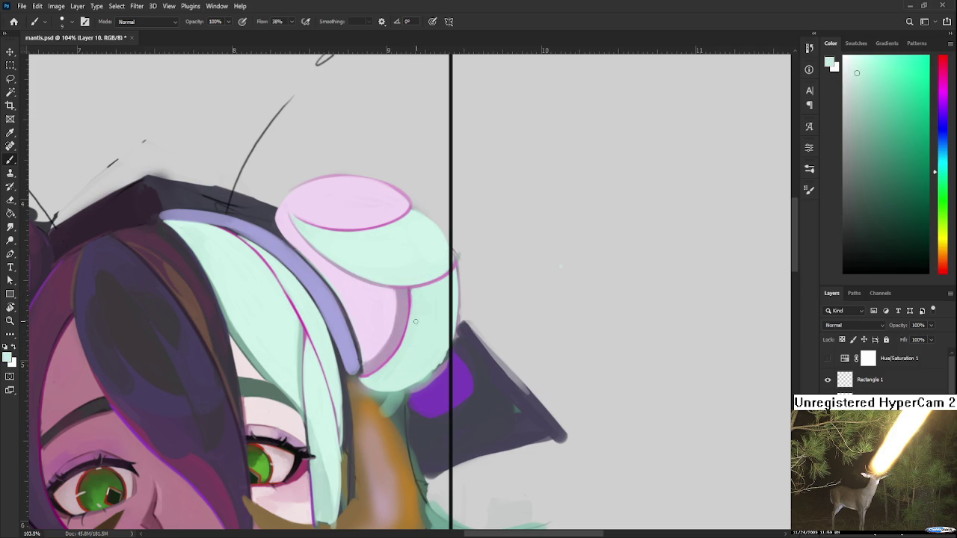
Step: Zoom in and paint a pink stroke along the bun's edge beside the hair band
scroll(405, 330, "down", 3)
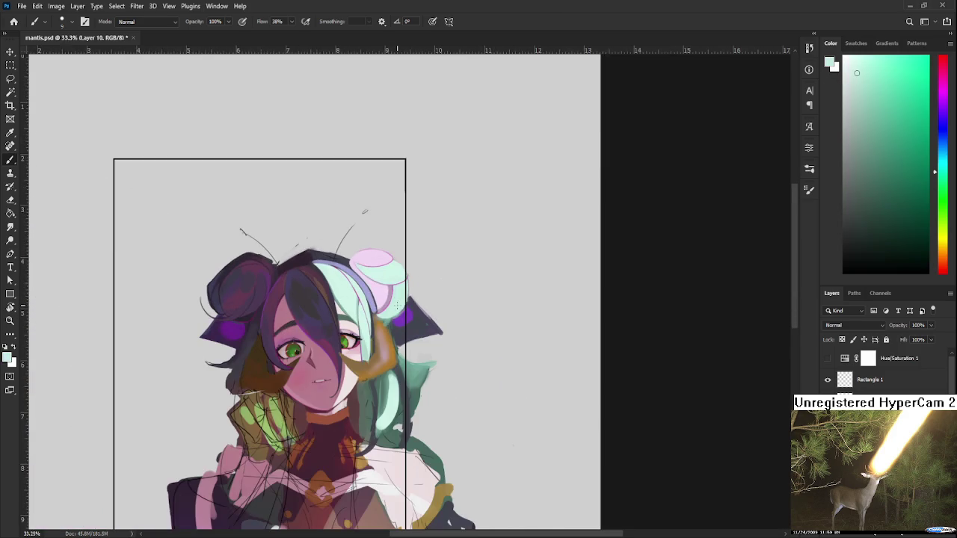
scroll(358, 265, "up", 3)
scroll(358, 264, "up", 1)
scroll(336, 288, "up", 1)
scroll(314, 311, "up", 1)
left_click(291, 331, "alt")
left_click_drag(292, 330, 315, 388)
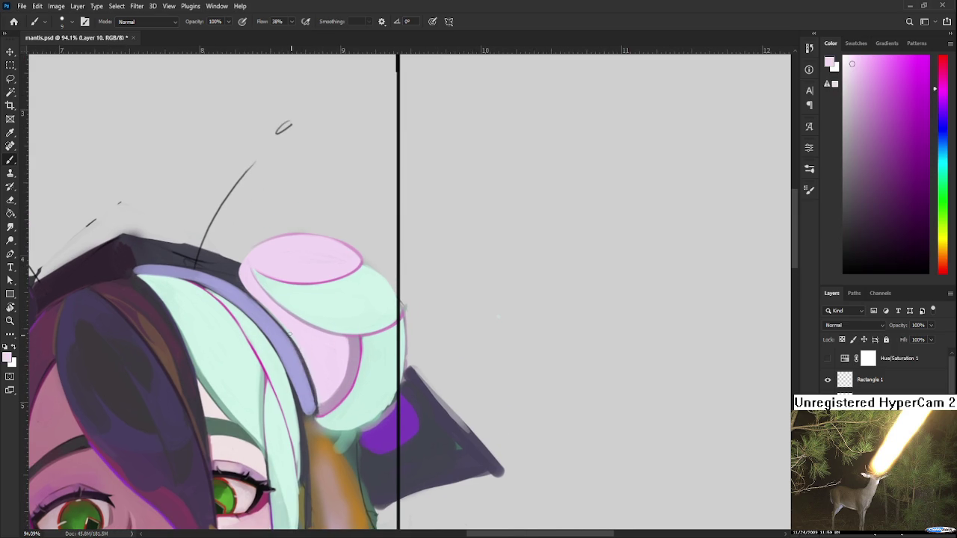
left_click(325, 392, "alt")
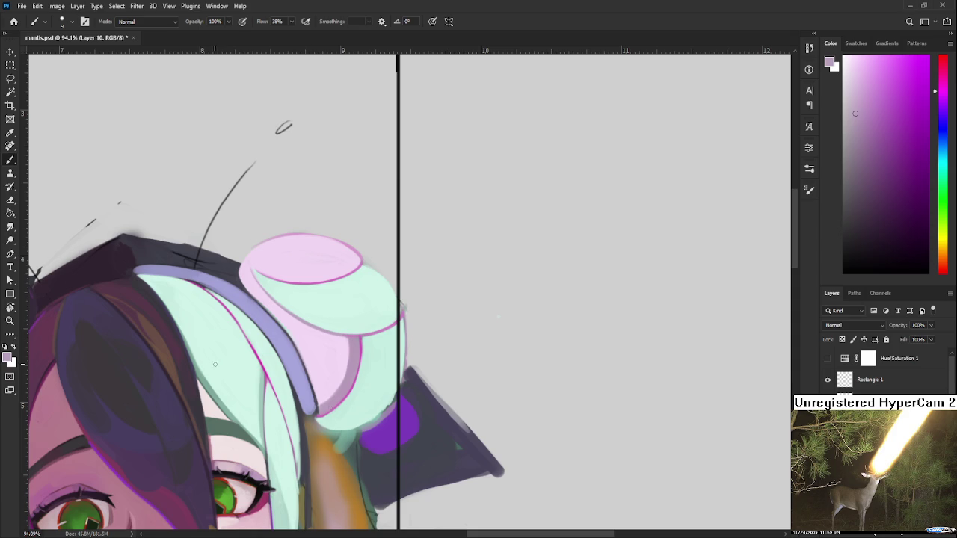
Step: Sample a dark blue-purple and brush a short stroke at the hair band tip
scroll(214, 365, "down", 3)
scroll(247, 374, "up", 3)
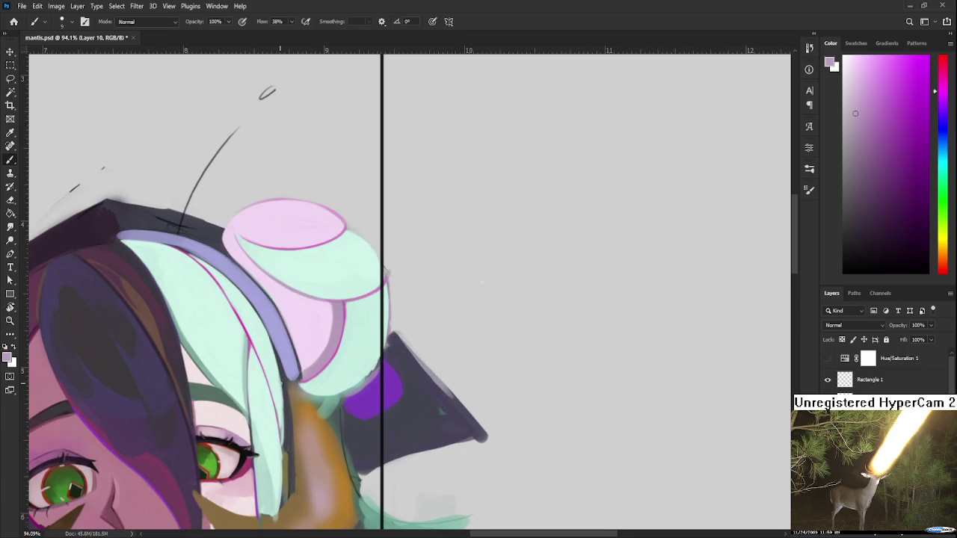
left_click(282, 367, "alt")
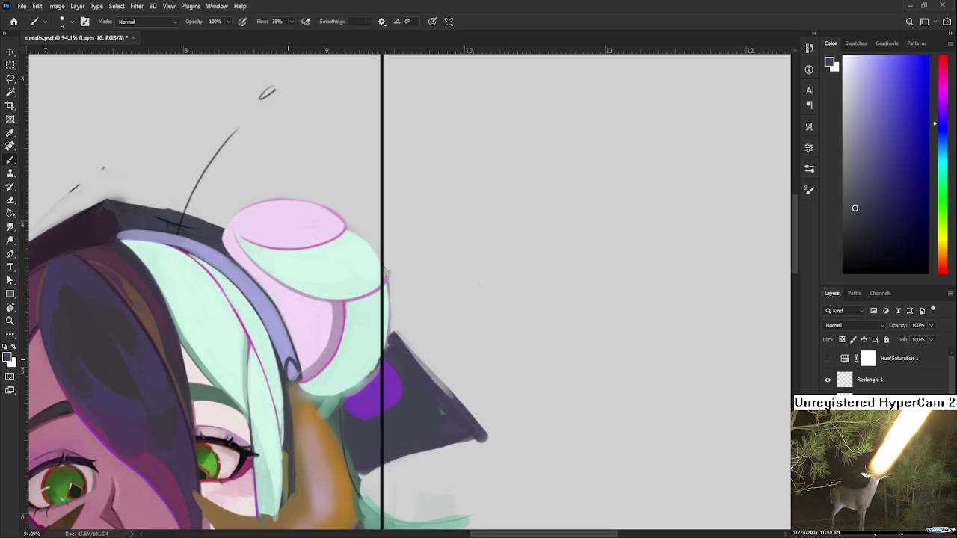
mouse_move(289, 366)
left_mouse_down()
mouse_move(299, 370)
mouse_move(288, 380)
left_mouse_up()
Step: Settle on the hair band tip colour and paint the tip down over the mint hair
left_click(291, 374, "alt")
left_click(282, 373, "alt")
left_click(287, 368, "alt")
left_click(283, 375, "alt")
left_click(285, 371, "alt")
left_click(289, 365, "alt")
left_click(294, 359, "alt")
left_click(285, 363, "alt")
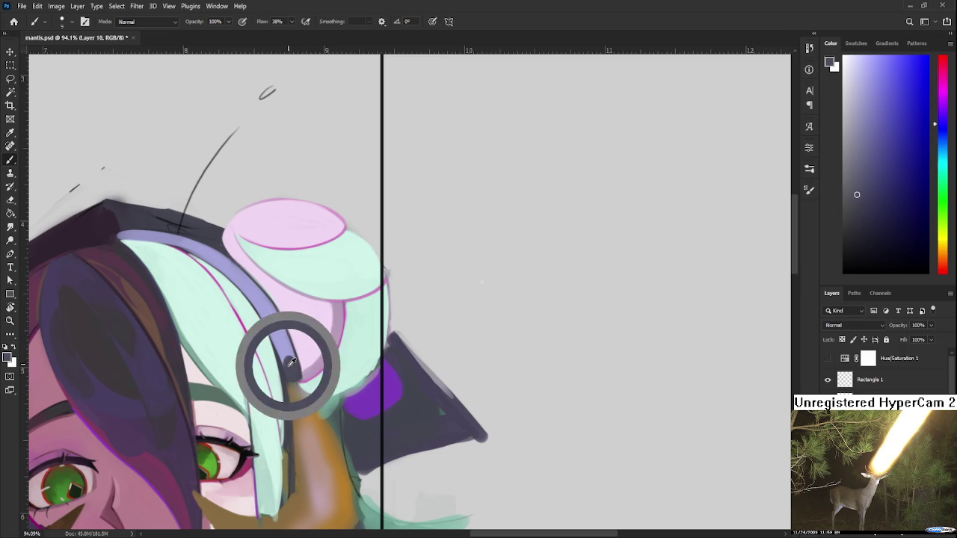
left_click_drag(295, 364, 301, 373)
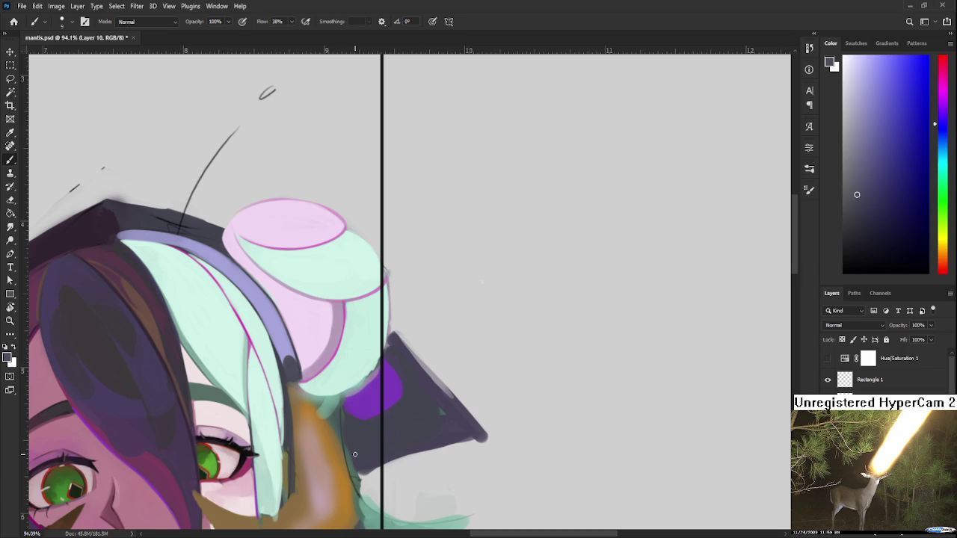
left_click_drag(355, 454, 384, 503)
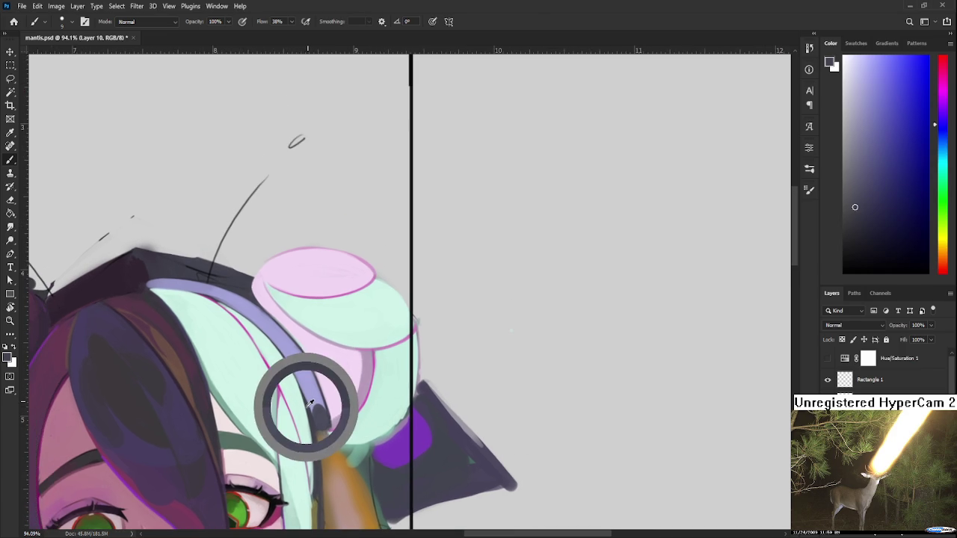
left_click(305, 390, "alt")
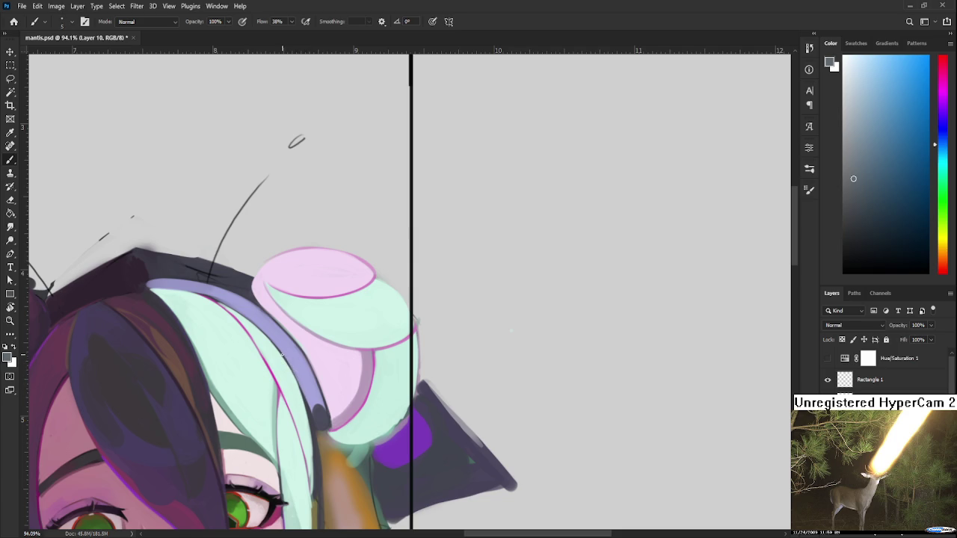
mouse_move(285, 357)
left_mouse_down()
mouse_move(329, 411)
mouse_move(304, 356)
left_mouse_up()
left_click(290, 338, "alt")
left_click(354, 439, "alt")
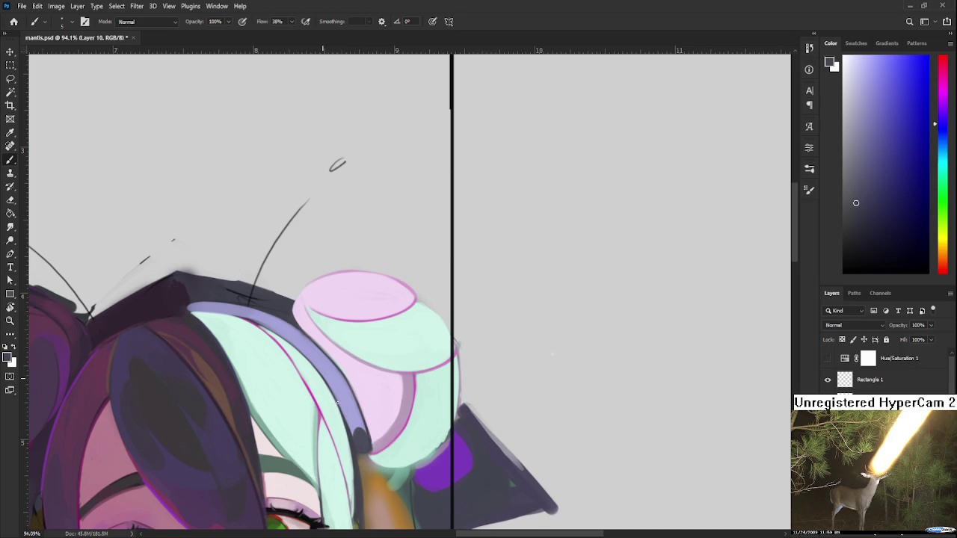
scroll(344, 416, "down", 1)
scroll(344, 417, "down", 1)
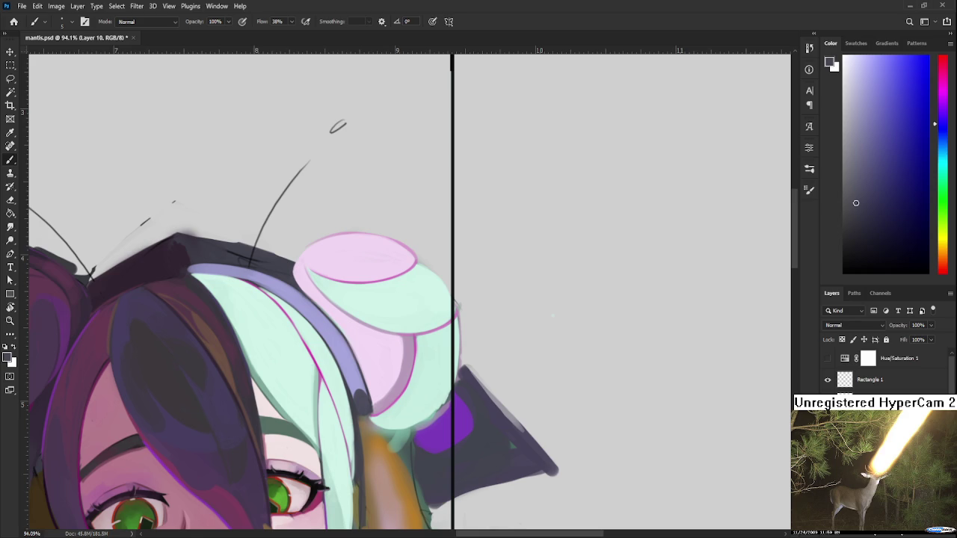
left_click(13, 21)
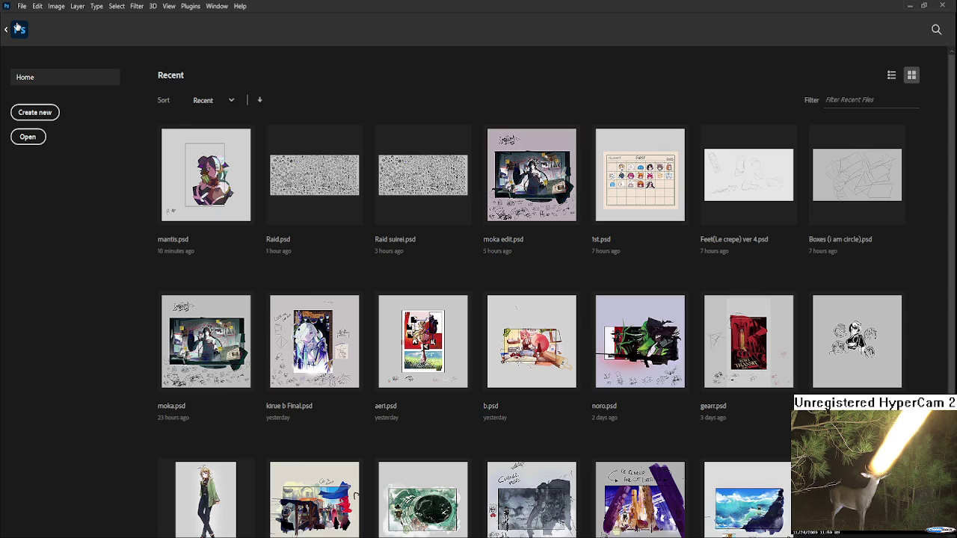
Step: Open aeri.psd from recent files and crop it to the page area
left_click(432, 352)
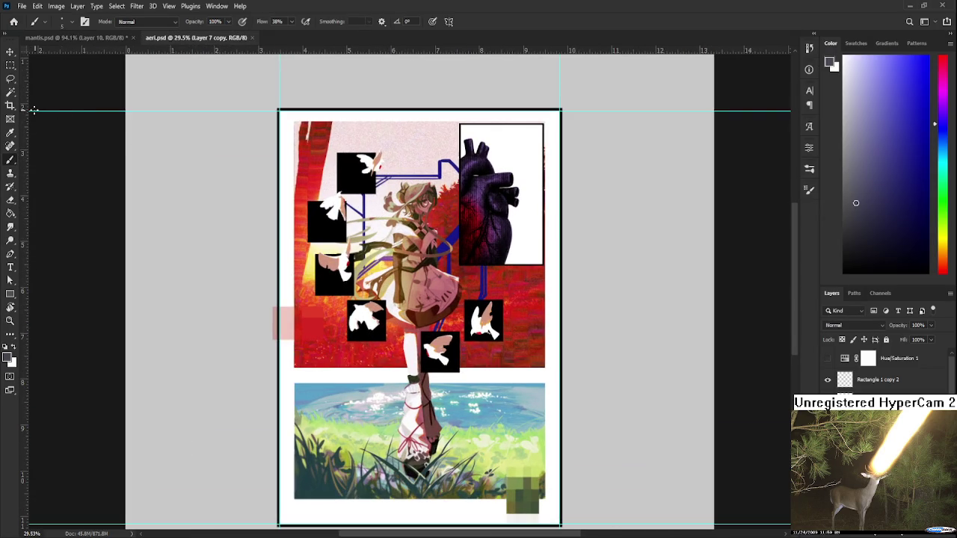
left_click(11, 106)
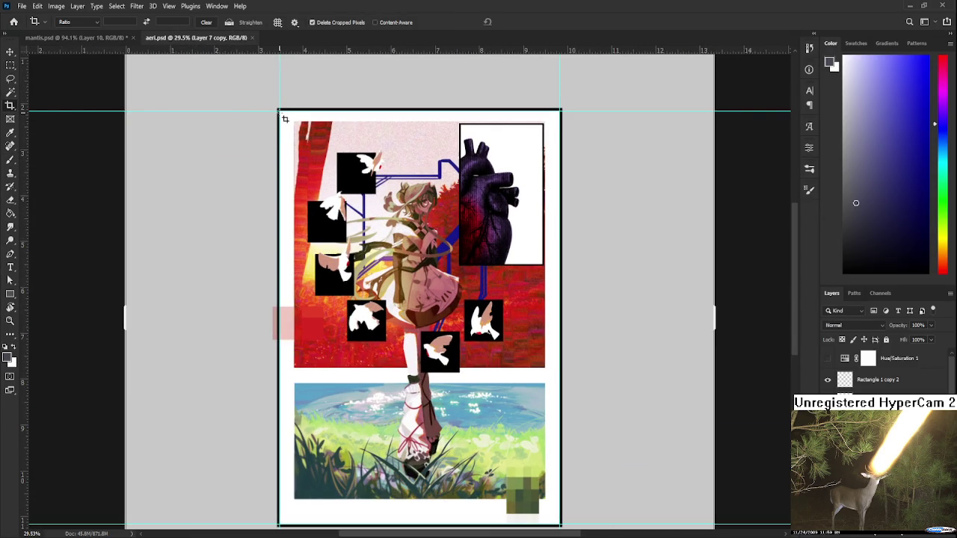
mouse_move(278, 110)
left_mouse_down()
mouse_move(550, 530)
mouse_move(559, 525)
left_mouse_up()
left_click_drag(410, 506, 399, 519)
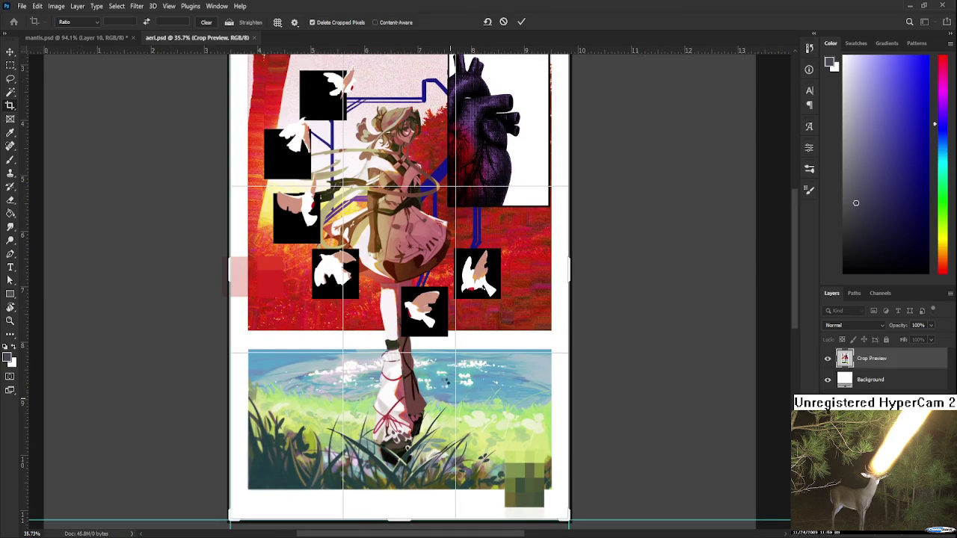
key("Return")
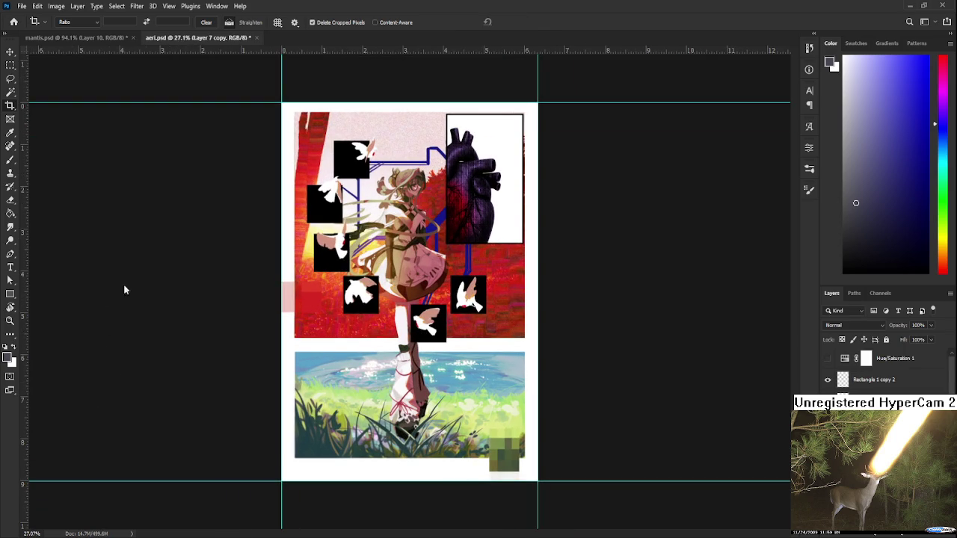
Step: Flatten and save aeri.psd, then close it to return to mantis.psd
key("ctrl+shift+e")
key("h")
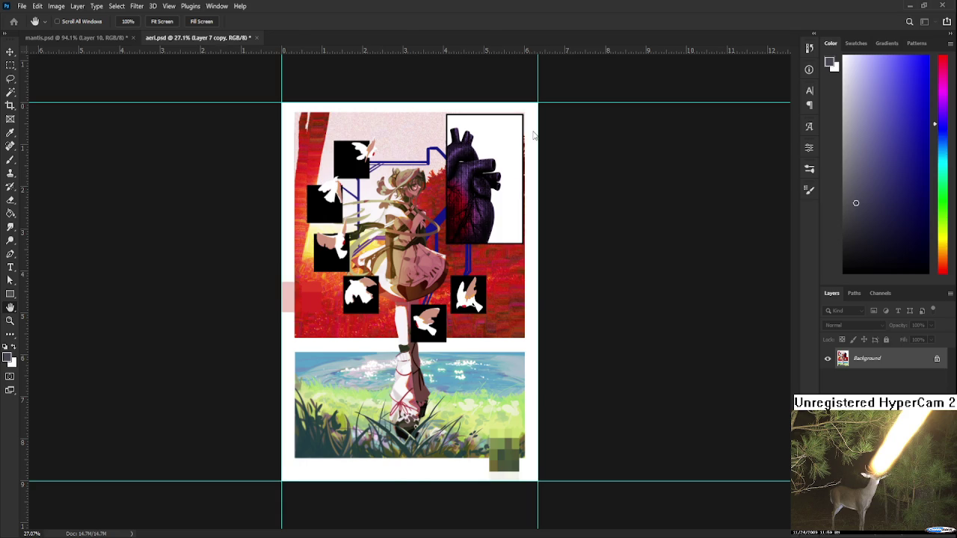
key("ctrl+s")
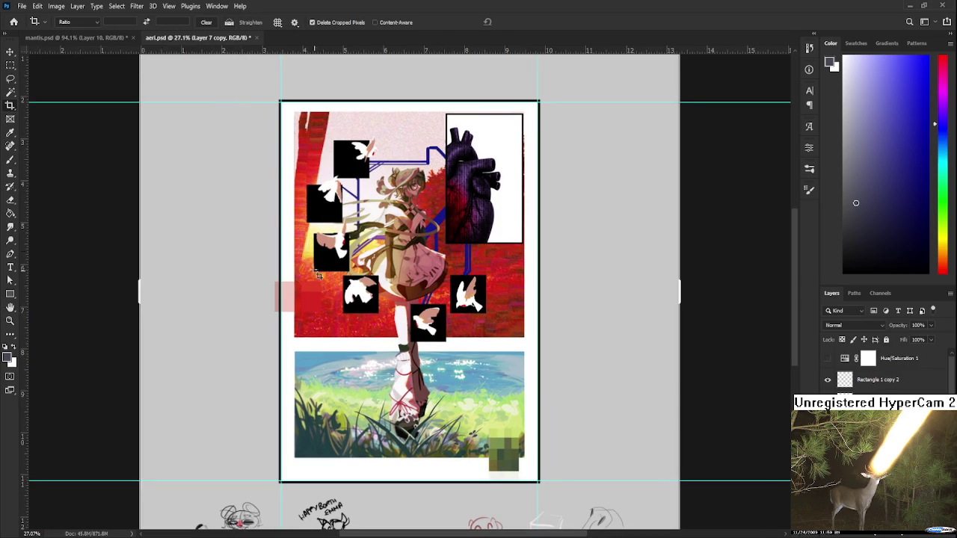
left_click(257, 38)
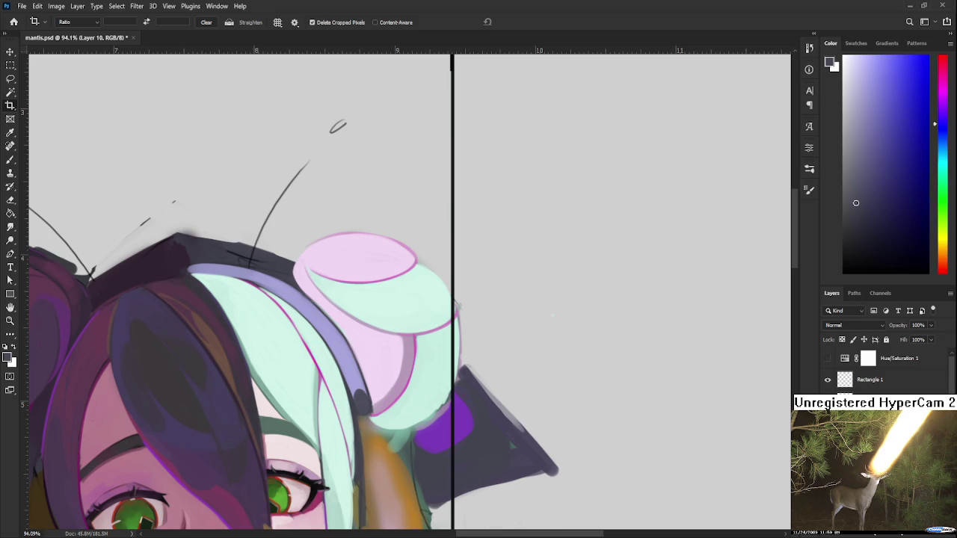
Step: Bring up moka edit.psd as a floating reference positioned over the canvas
scroll(402, 365, "down", 2)
key("ctrl+Tab")
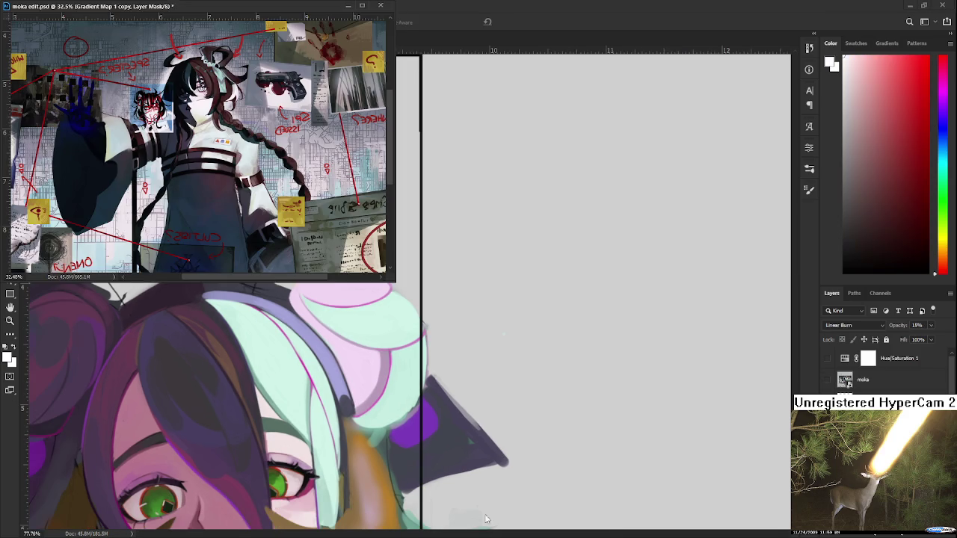
left_click_drag(263, 463, 418, 353)
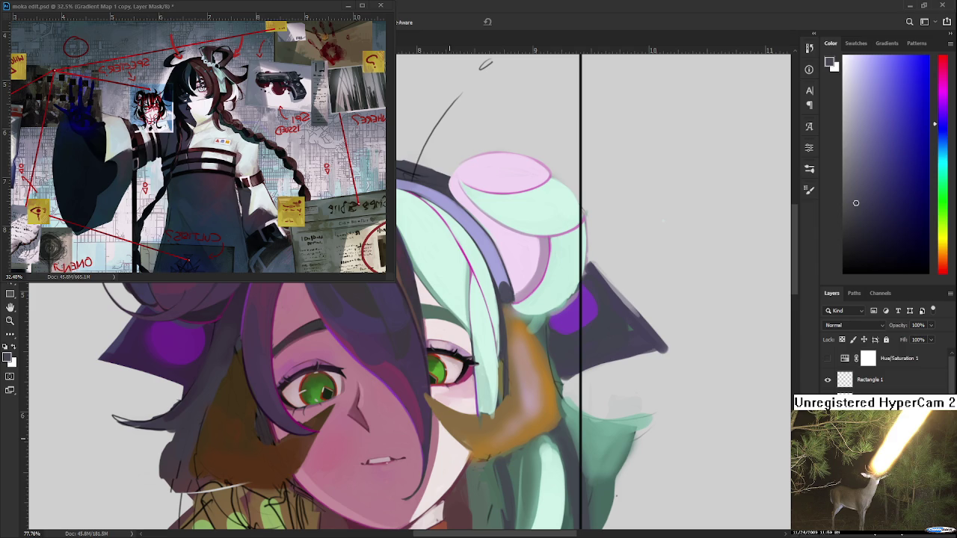
Step: Sample lighter mint shades from the hair strand beside the right eye
scroll(386, 371, "up", 2)
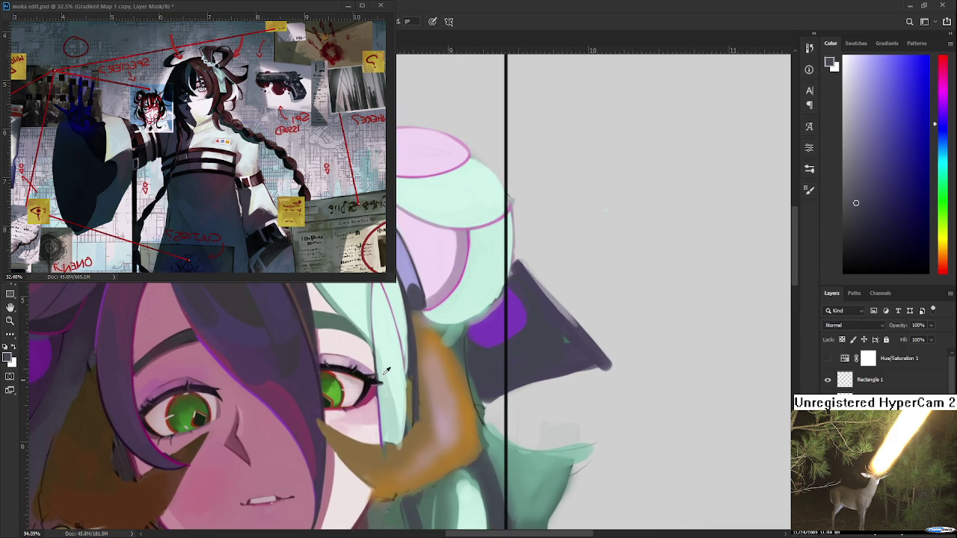
left_click(387, 371, "alt")
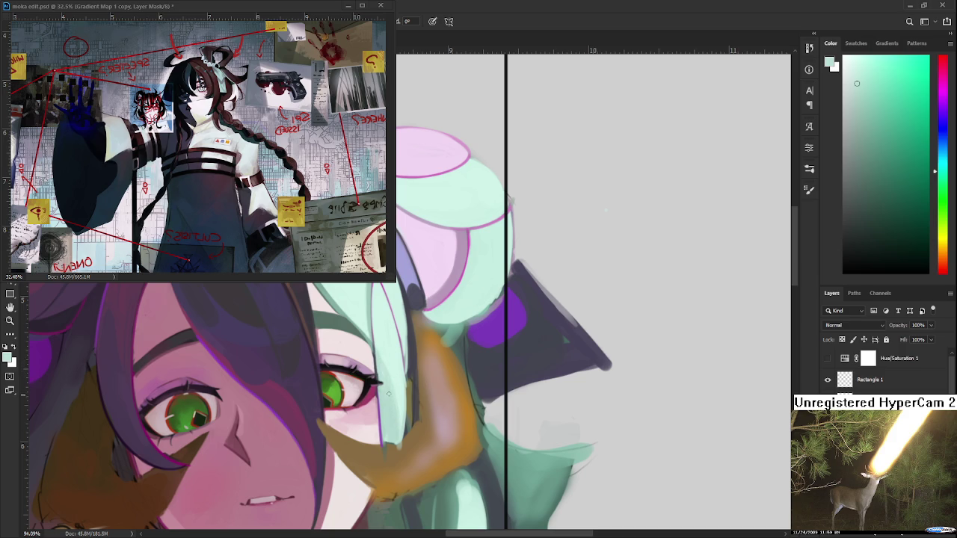
left_click(393, 398, "alt")
left_click(396, 382, "alt")
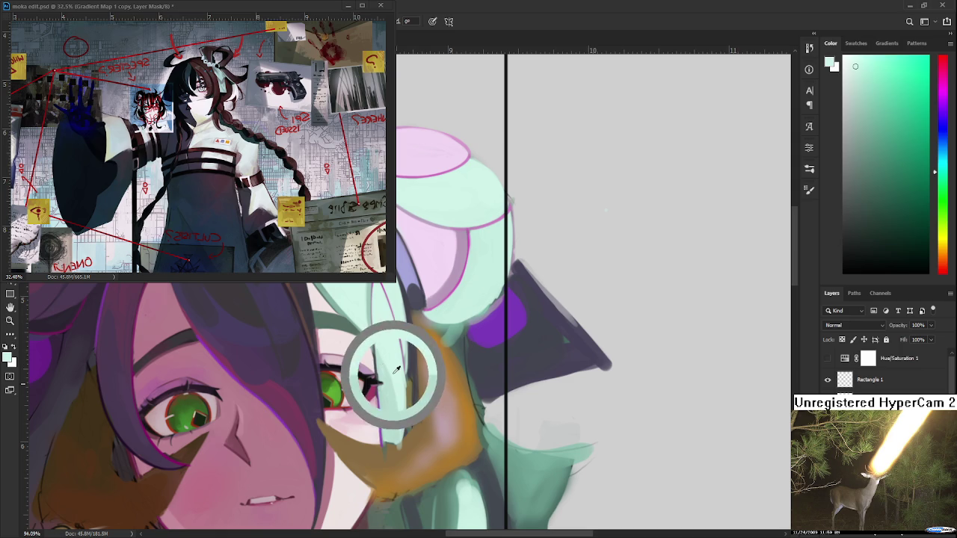
left_click(385, 362, "alt")
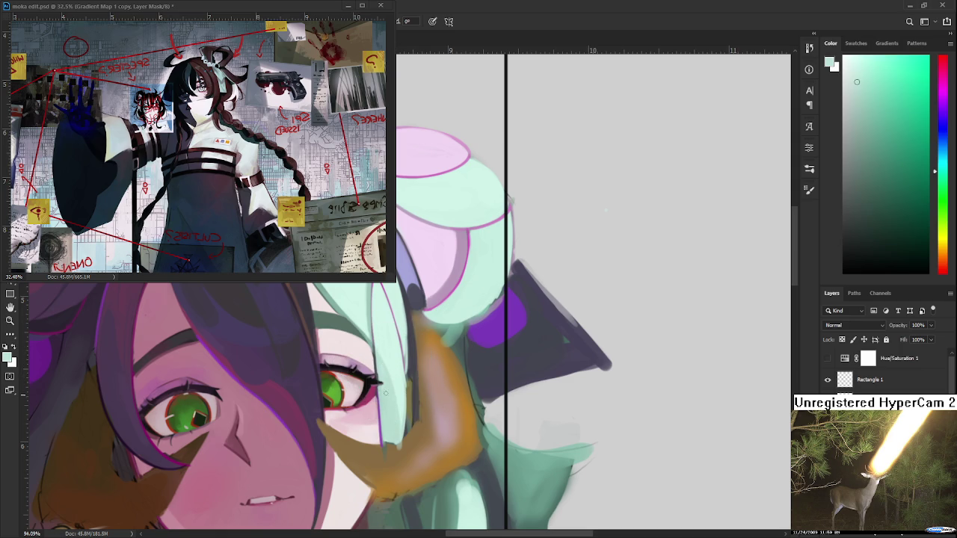
left_click(396, 398, "alt")
scroll(396, 398, "down", 1)
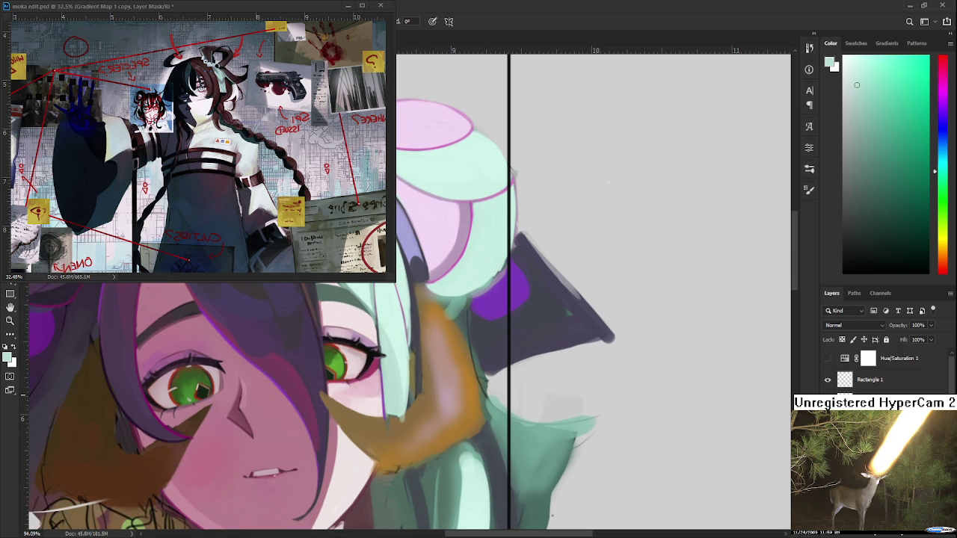
scroll(397, 383, "down", 3)
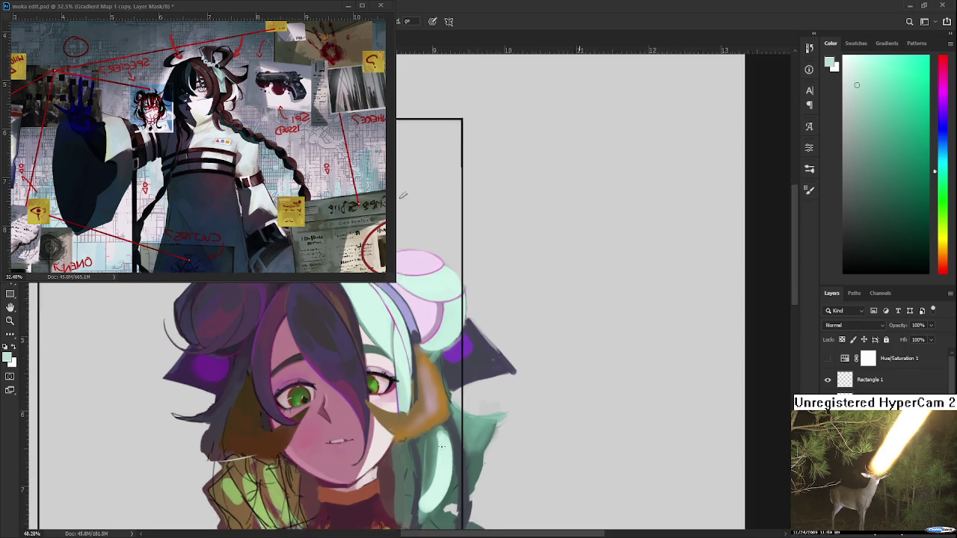
Step: Sample mint shades from the hair, then reset colours to black/white and pan to the buns
scroll(387, 380, "up", 3)
left_click(388, 382, "alt")
left_click(400, 375, "alt")
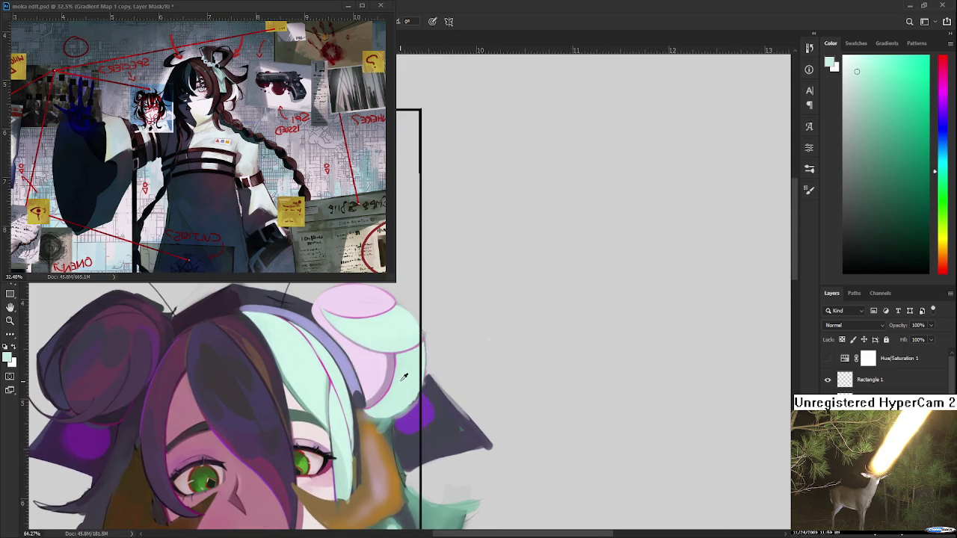
left_click(403, 382, "alt")
left_click(398, 365, "alt")
key("d")
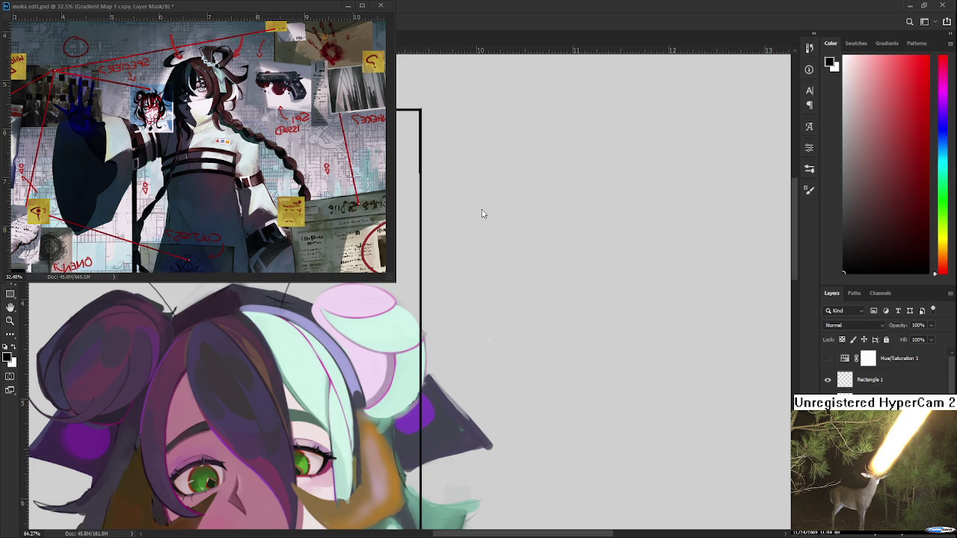
left_click_drag(418, 412, 496, 341)
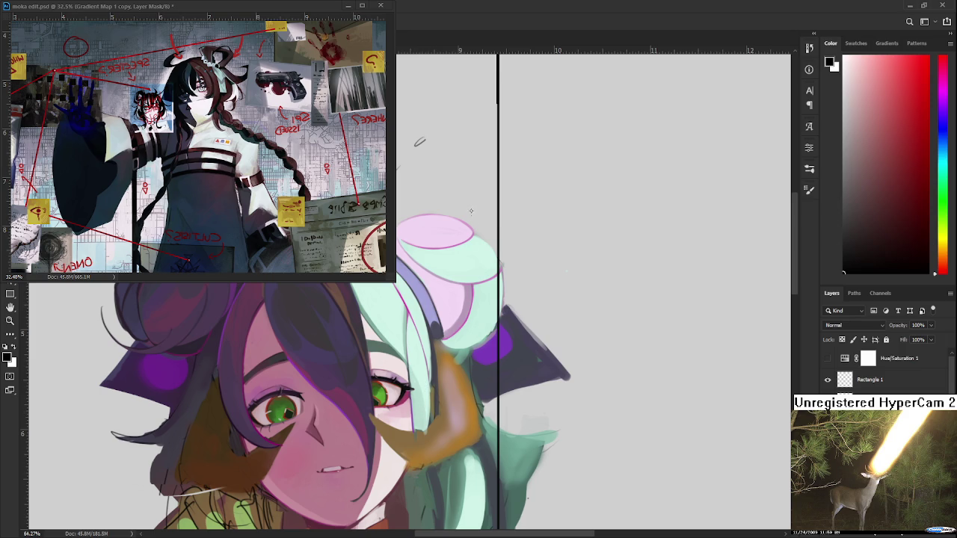
Step: Sample the lavender headband and mint hair colours while reframing the view on the headband
left_click(451, 343, "alt")
left_click_drag(436, 340, 417, 438)
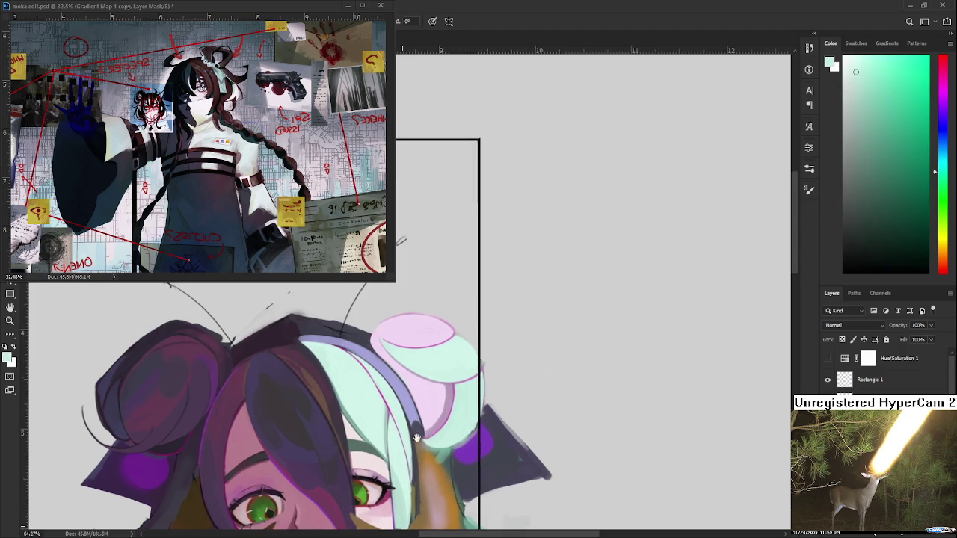
left_click(416, 428, "alt")
left_click(421, 437, "alt")
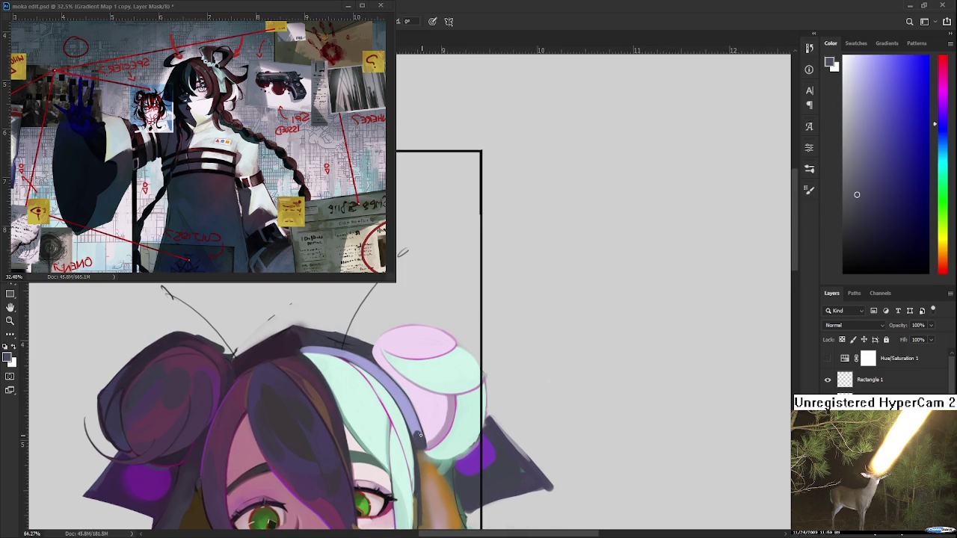
left_click(421, 434, "alt")
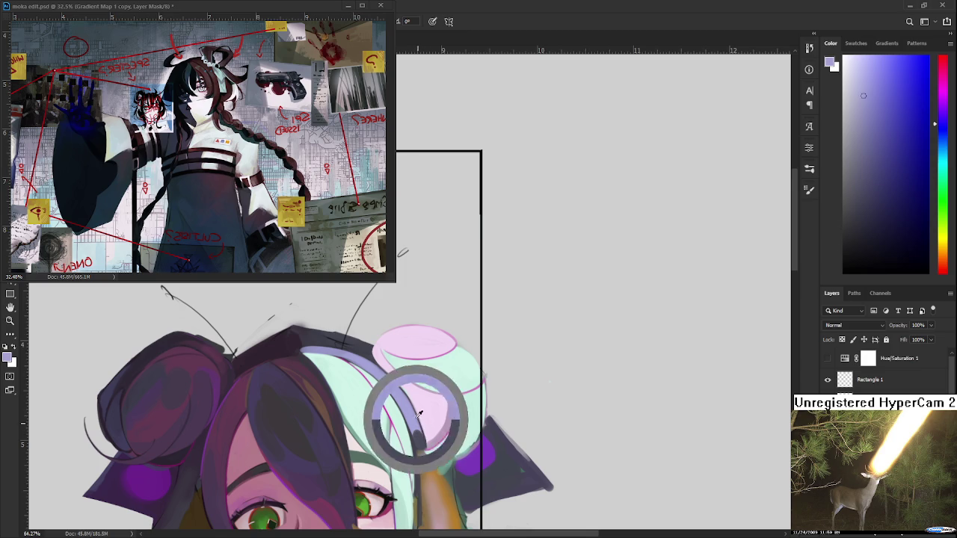
left_click_drag(403, 253, 407, 229)
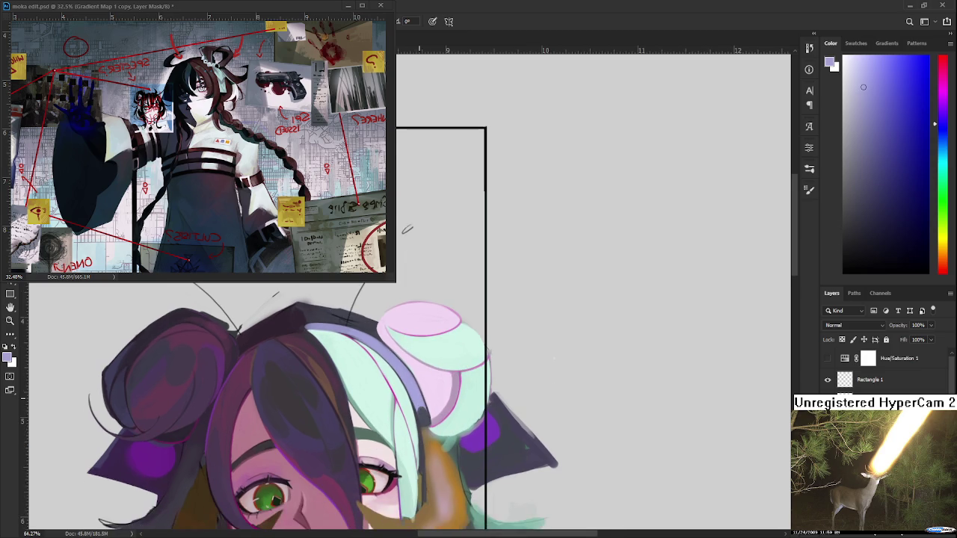
scroll(478, 389, "down", 2)
scroll(478, 389, "down", 1)
scroll(478, 389, "up", 4)
scroll(478, 389, "up", 1)
left_click(396, 494, "alt")
scroll(396, 493, "down", 1)
Step: Rotate the view around the pink hair bun and sample its pink shades
key("r")
mouse_move(409, 456)
left_mouse_down()
mouse_move(289, 335)
mouse_move(308, 417)
left_mouse_up()
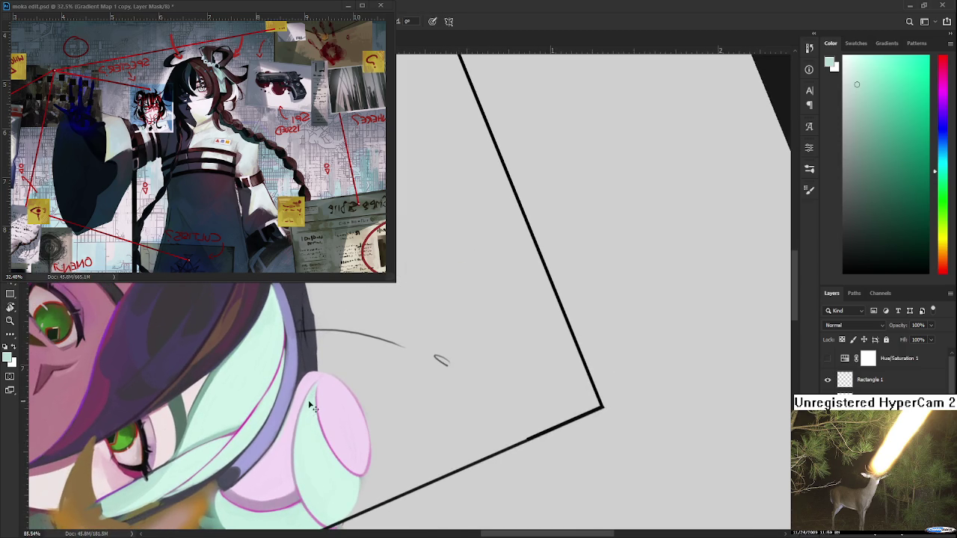
left_click(304, 435, "alt")
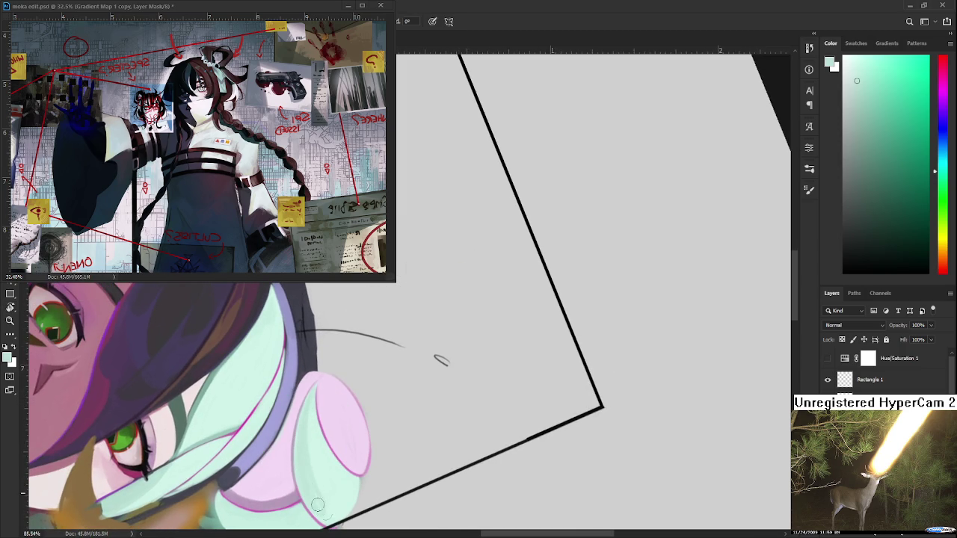
left_click(316, 438, "alt")
left_click(303, 454, "alt")
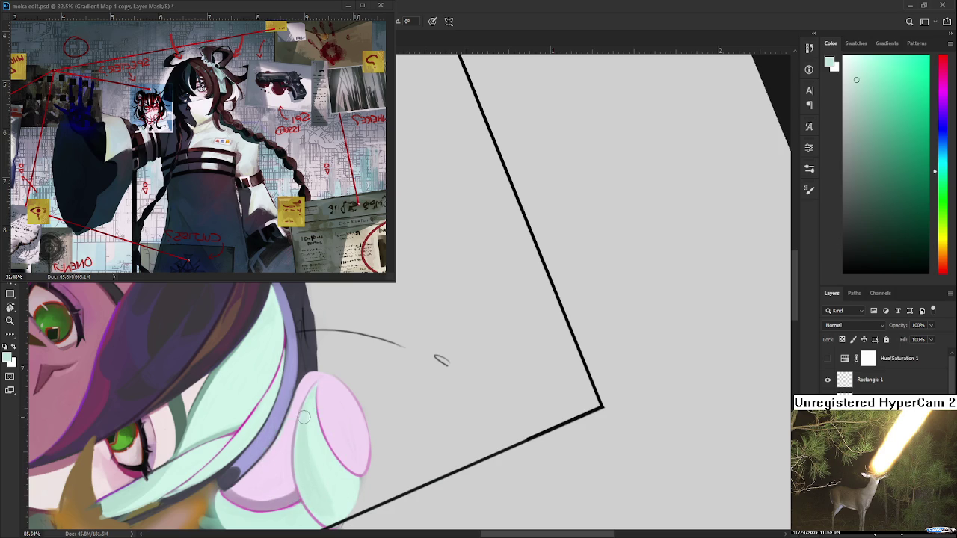
left_click(318, 471, "alt")
left_click(332, 475, "alt")
left_click(329, 497, "alt")
left_click(341, 488, "alt")
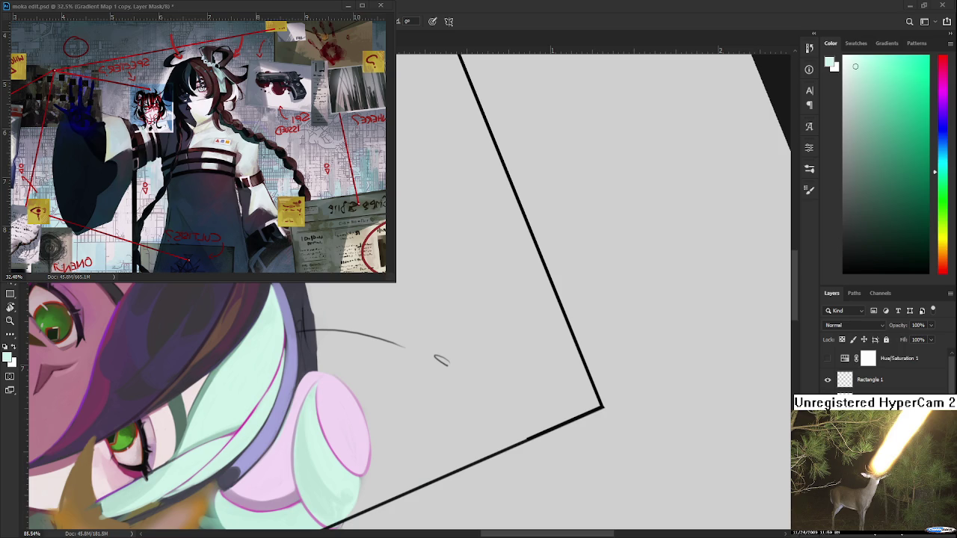
mouse_move(326, 398)
left_mouse_down()
mouse_move(326, 423)
mouse_move(323, 391)
left_mouse_up()
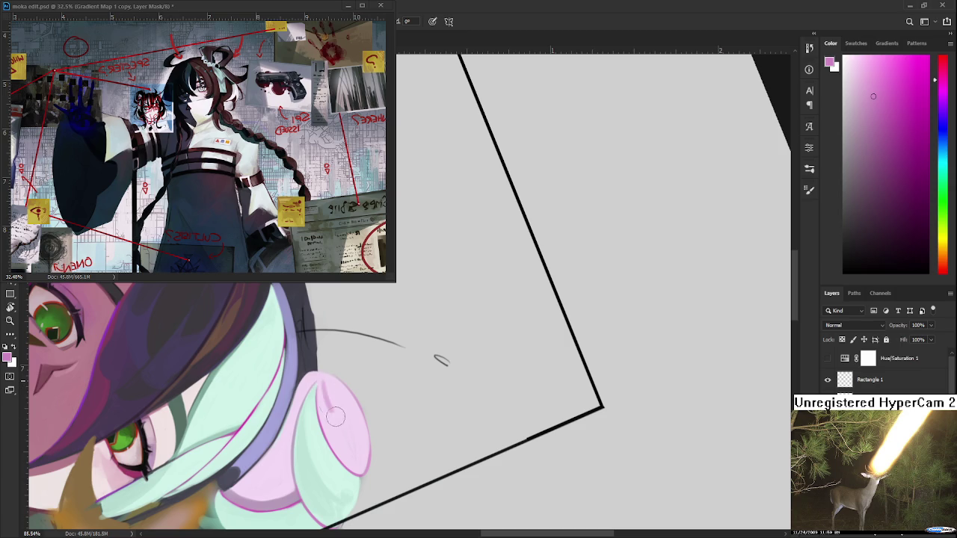
Step: Sample light pink and paint over the darker streak on the bun
left_click(335, 400, "alt")
left_click(327, 399, "alt")
left_click(340, 413, "alt")
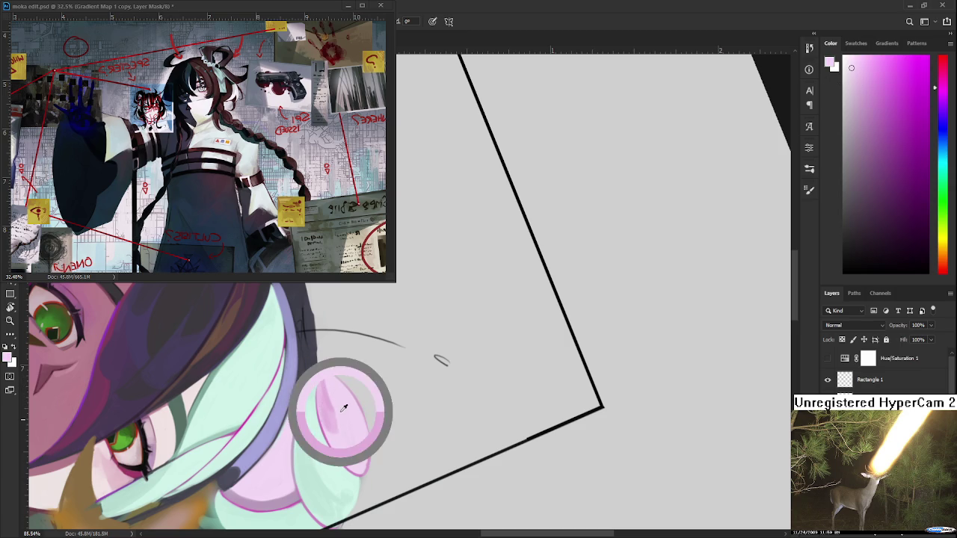
left_click(333, 416, "alt")
left_click(327, 406, "alt")
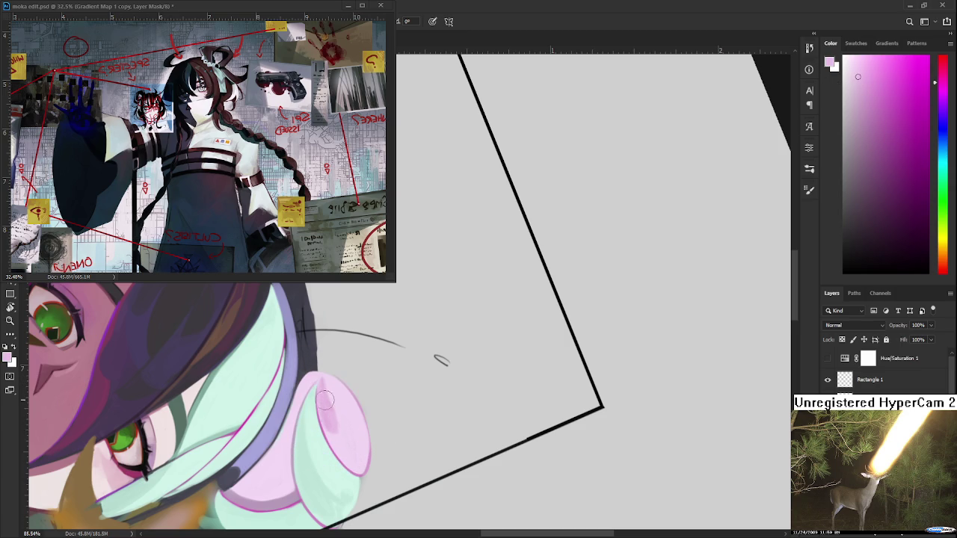
left_click_drag(330, 418, 357, 463)
Step: Refine the bun's pink, then rotate the view and sample pink from its top
left_click(350, 432, "alt")
left_click(357, 430, "alt")
left_click_drag(324, 386, 433, 339)
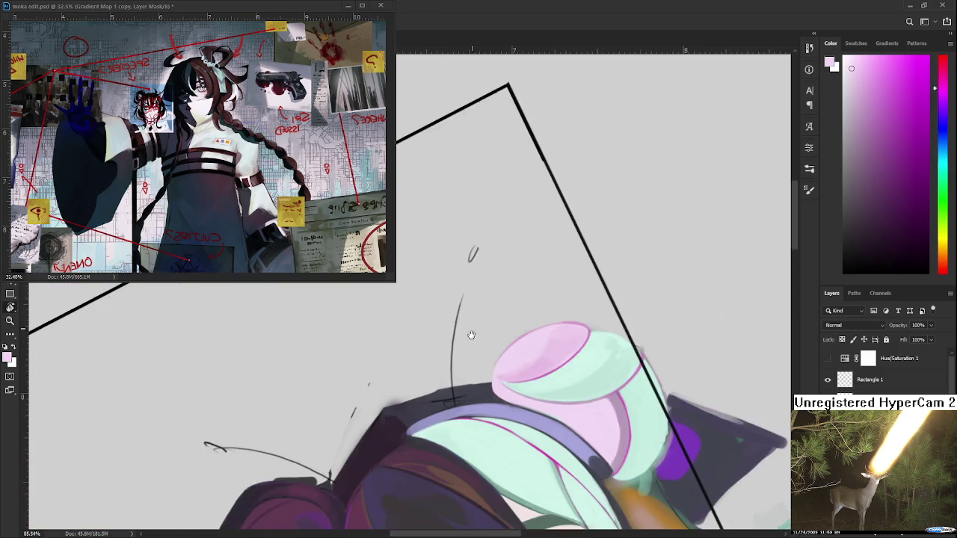
left_click(433, 340, "alt")
left_click(419, 345, "alt")
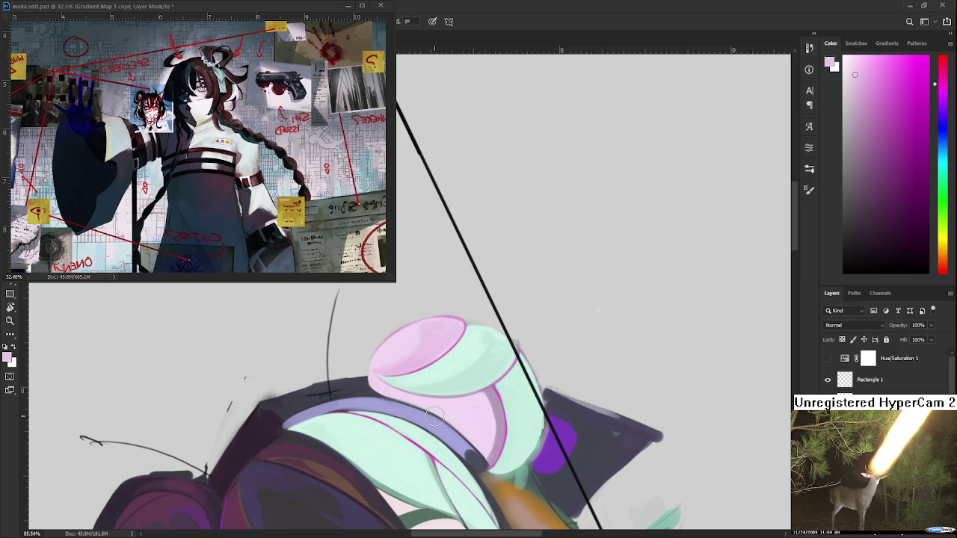
Step: Sample several pink shades from the hair bun and shift the view onto its top
left_click(432, 337, "alt")
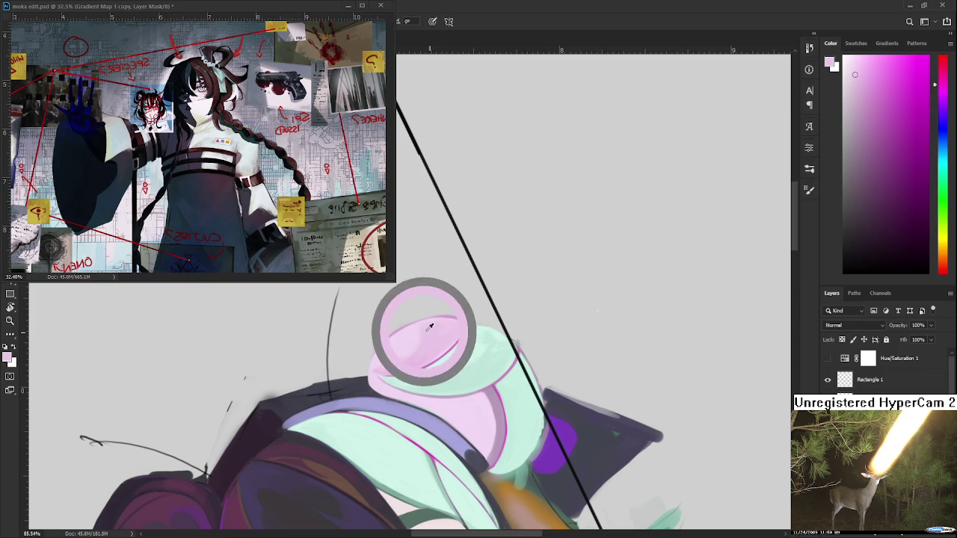
left_click(398, 346, "alt")
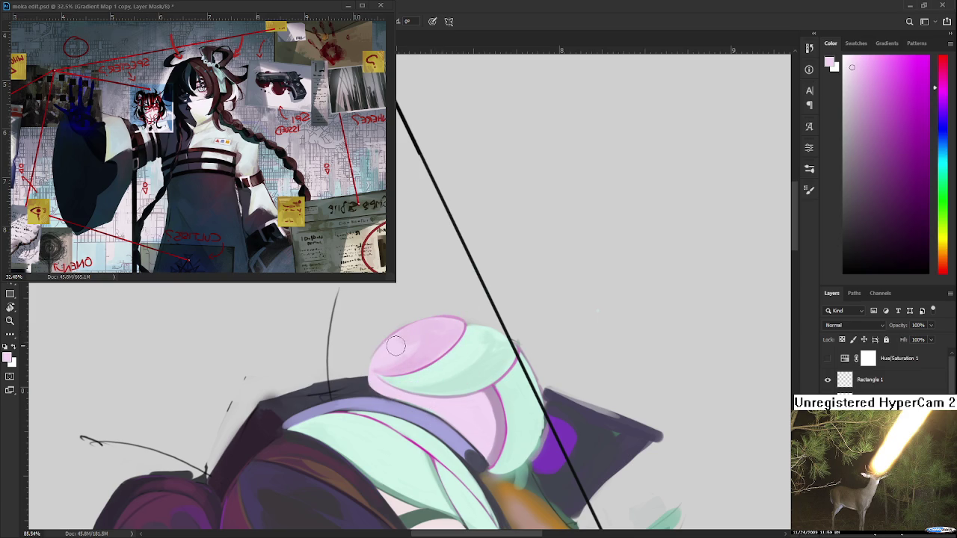
left_click(432, 329, "alt")
left_click(394, 350, "alt")
left_click(395, 345, "alt")
left_click(428, 335, "alt")
left_click_drag(482, 369, 444, 350)
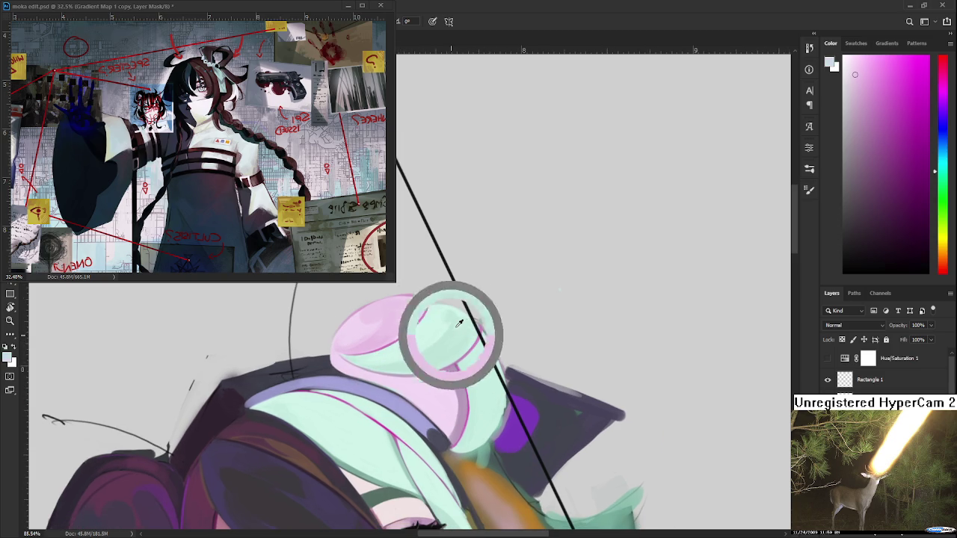
Step: Sample mint shades from the band around the bun, settling on a lighter mint
left_click(453, 317, "alt")
left_click(443, 323, "alt")
left_click(451, 323, "alt")
left_click(439, 322, "alt")
left_click(443, 324, "alt")
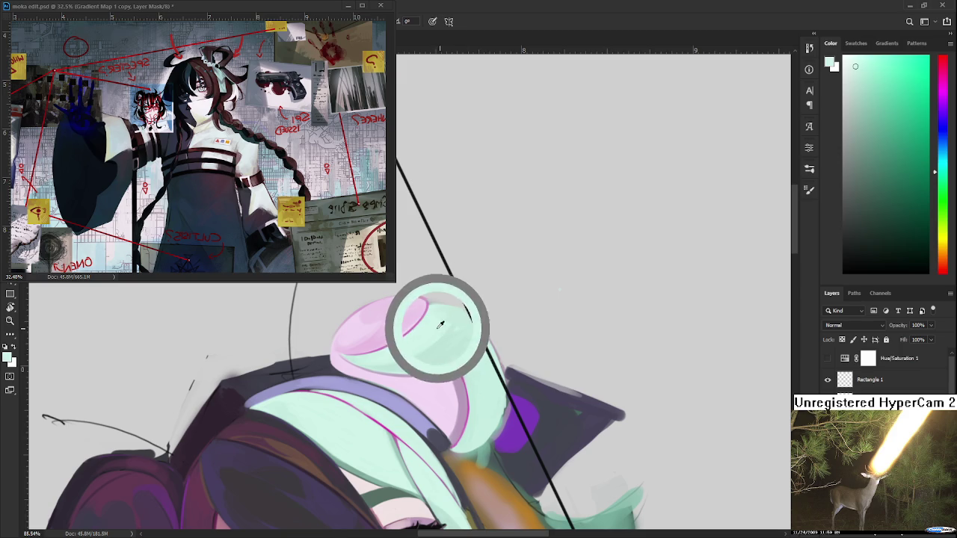
left_click(464, 321, "alt")
left_click(465, 331, "alt")
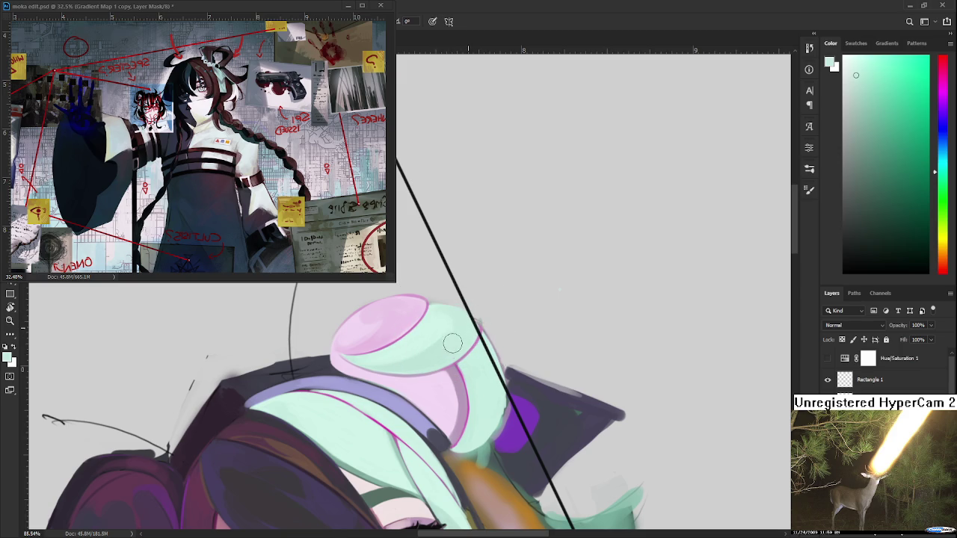
left_click(437, 326, "alt")
left_click(458, 338, "alt")
left_click(442, 319, "alt")
Step: Rotate the canvas to a comfortable painting angle, sampling the bun's pink along the way
left_click_drag(459, 309, 404, 362)
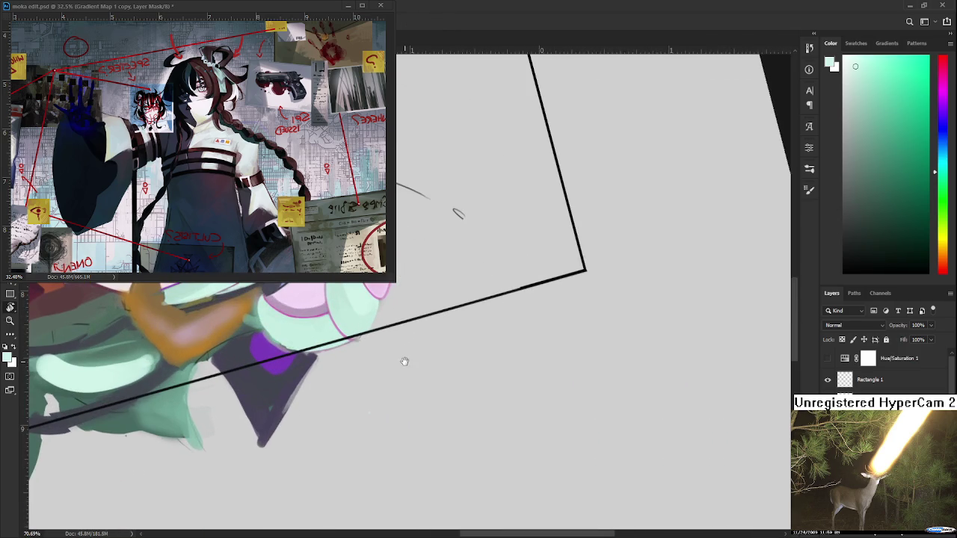
scroll(373, 389, "up", 3)
left_click(362, 404, "alt")
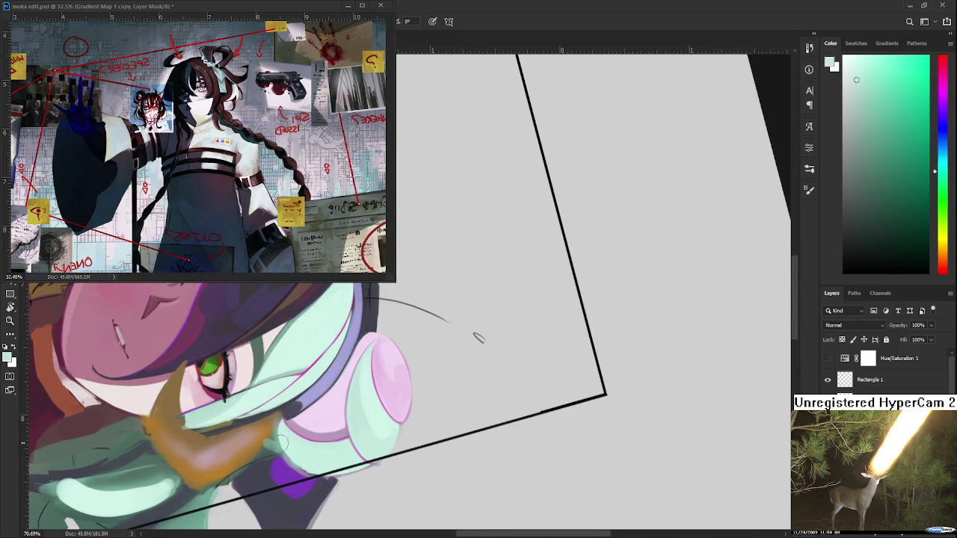
left_click(313, 459, "alt")
left_click_drag(338, 463, 363, 374)
left_click(374, 383, "alt")
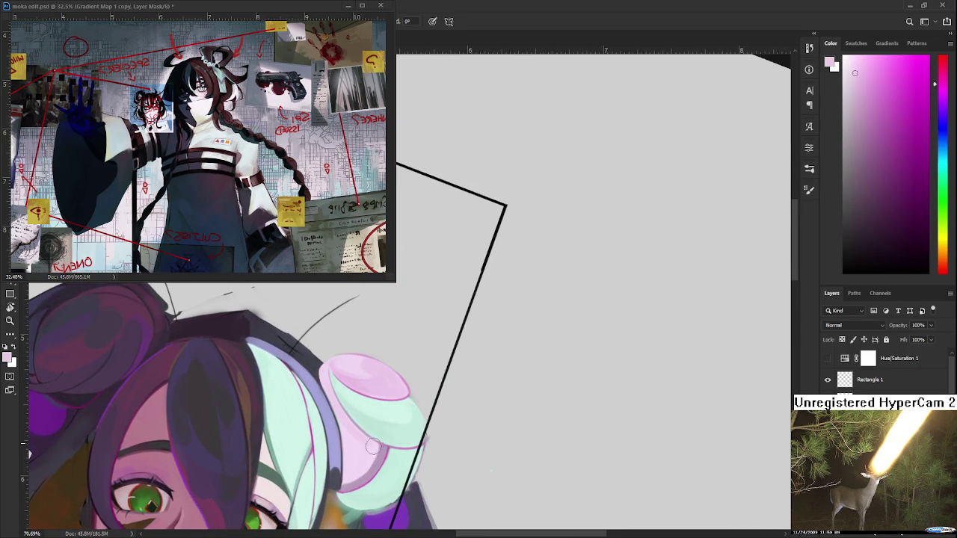
mouse_move(375, 449)
left_mouse_down()
mouse_move(386, 379)
mouse_move(441, 379)
mouse_move(339, 501)
left_mouse_up()
scroll(387, 380, "down", 5)
scroll(441, 380, "up", 3)
scroll(442, 380, "up", 3)
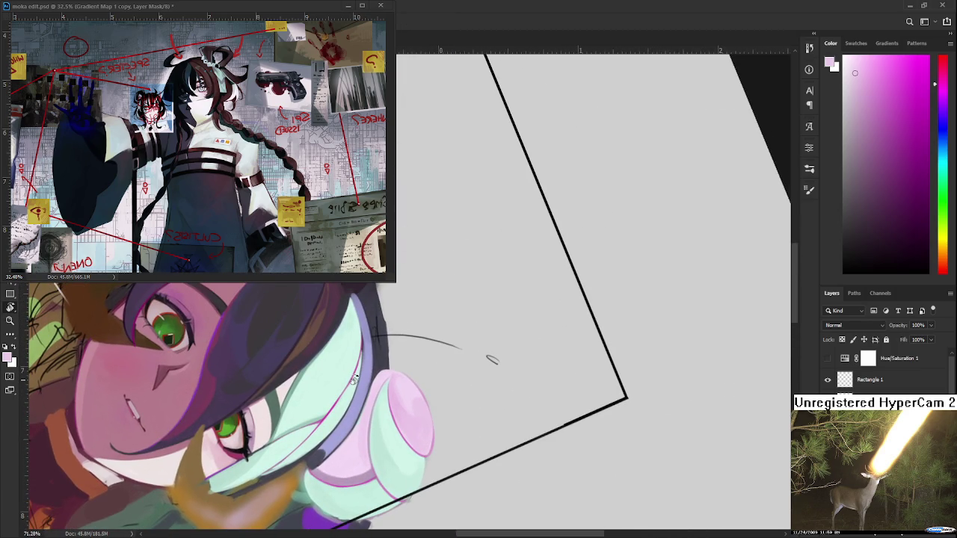
left_click_drag(367, 365, 341, 358)
Step: Sample hair shades to settle on a fine-tuned light lavender
left_click(310, 420, "alt")
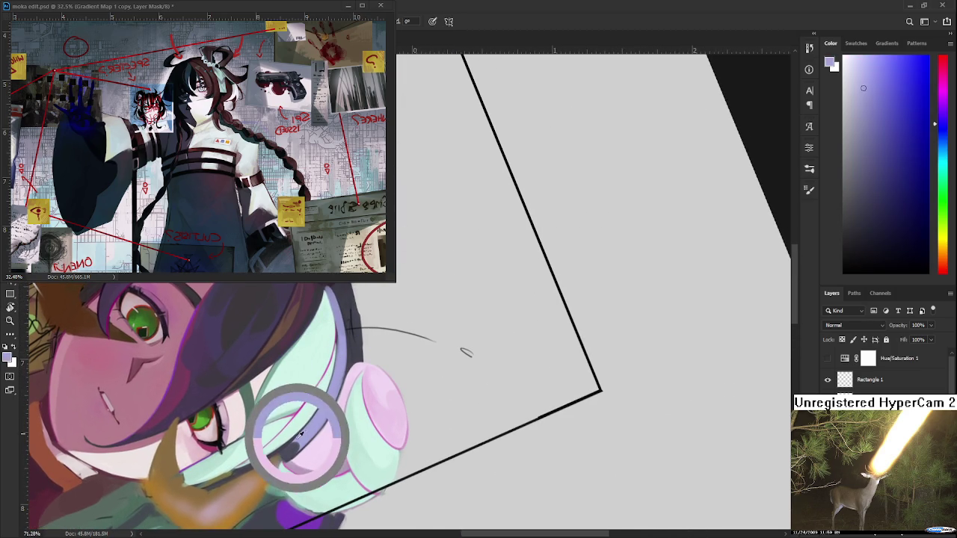
left_click(329, 409, "alt")
left_click(336, 392, "alt")
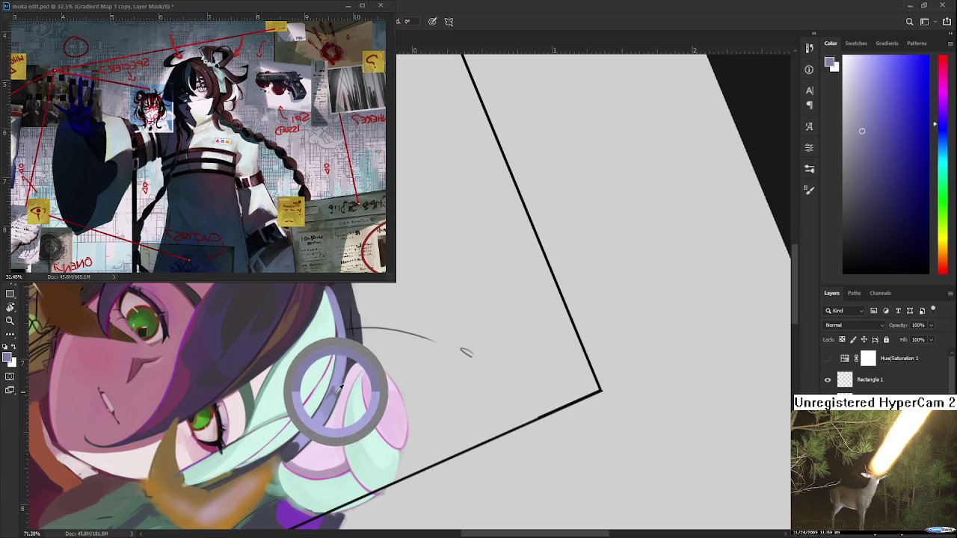
left_click(347, 356, "alt")
left_click(331, 380, "alt")
left_click(332, 386, "alt")
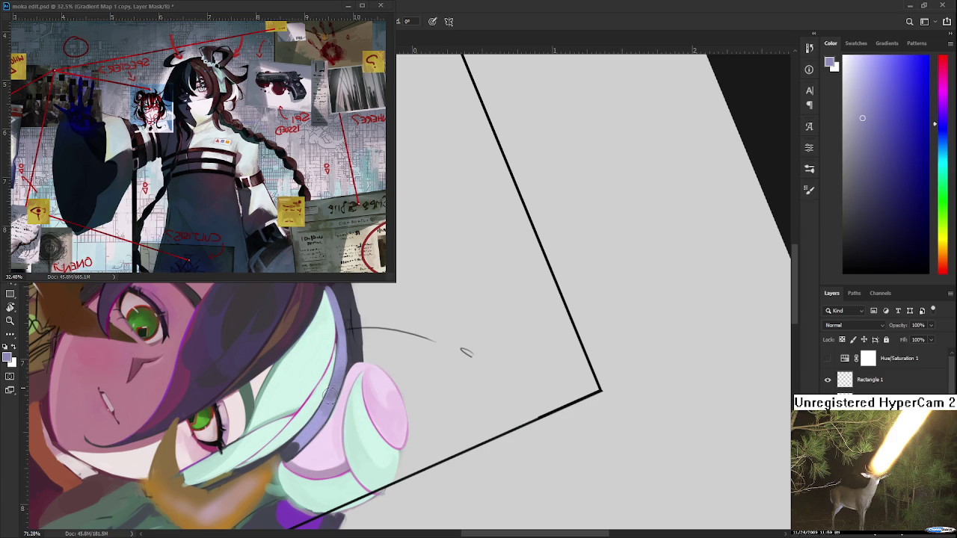
left_click(317, 422, "alt")
left_click(333, 401, "alt")
left_click(336, 389, "alt")
left_click(342, 378, "alt")
scroll(344, 378, "up", 2)
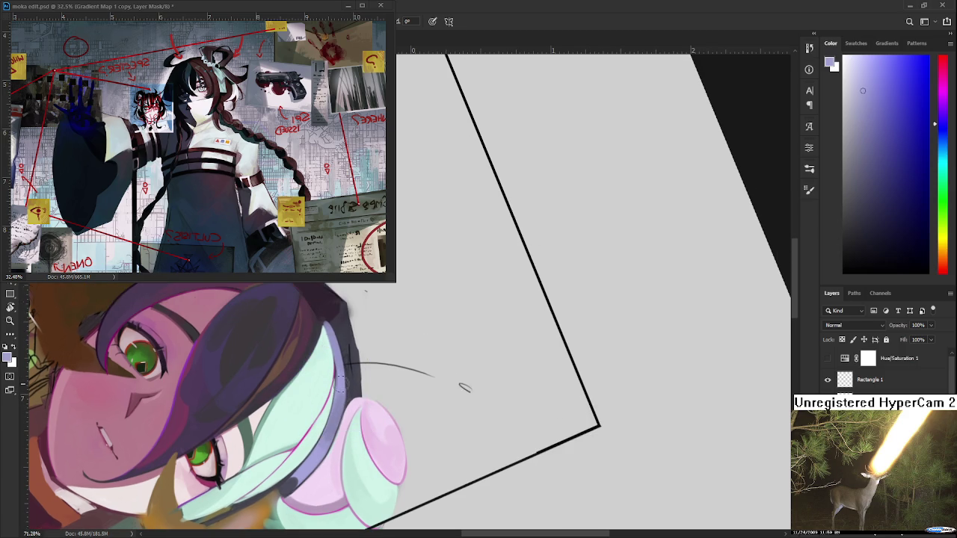
left_click(347, 378, "alt")
Step: Rotate and zoom out the view, then scroll left along the hair beside the bun
left_click_drag(348, 378, 331, 394)
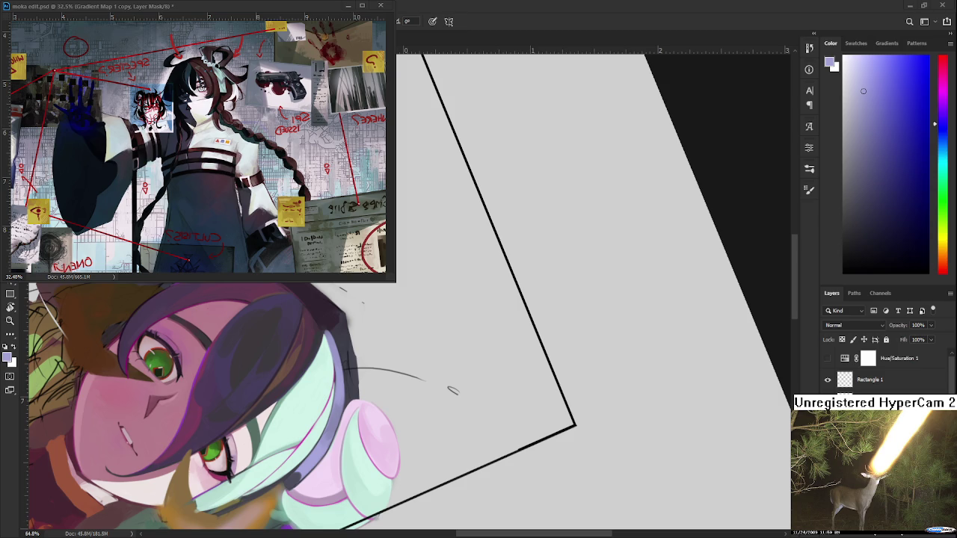
scroll(410, 404, "left", 3)
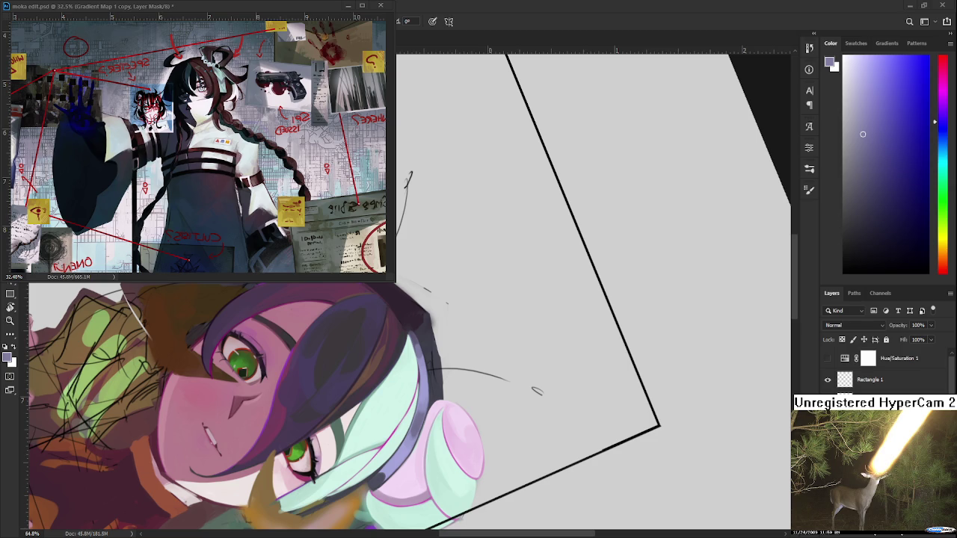
Step: Paint a dark stroke and small dark touches down the mint hair's outline
left_click_drag(414, 389, 419, 345)
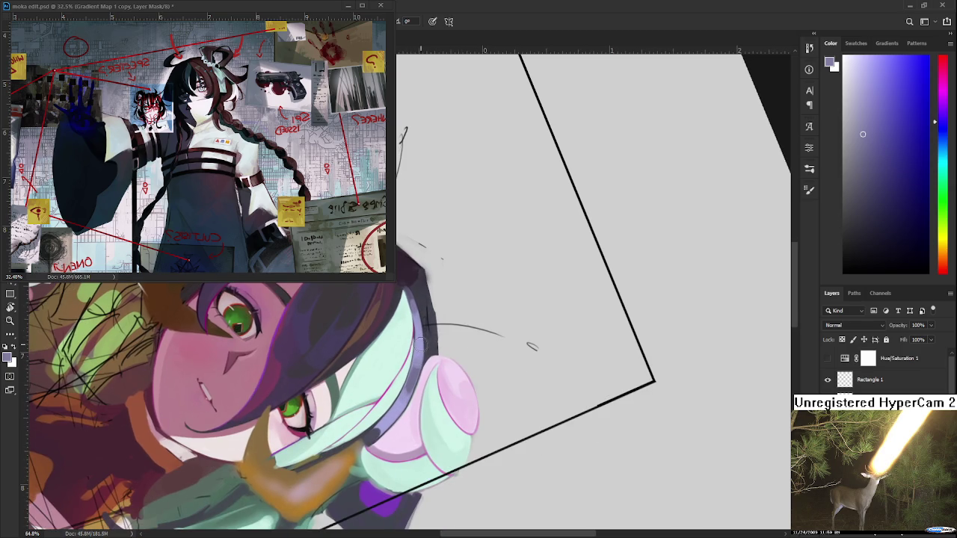
left_click(420, 300, "alt")
left_click(416, 307, "alt")
left_click_drag(416, 307, 421, 337)
left_click(422, 329, "alt")
left_click(423, 326, "alt")
left_click(416, 313, "alt")
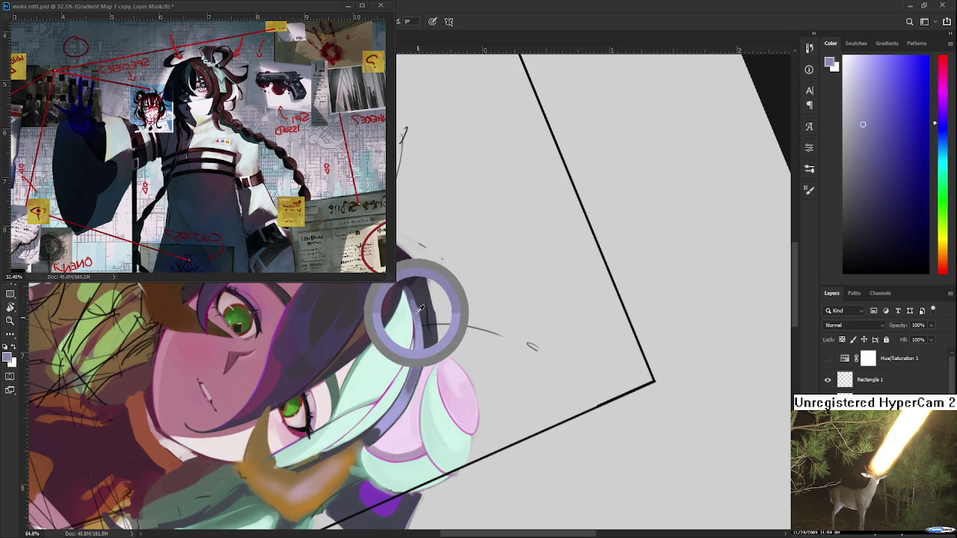
left_click(422, 340, "alt")
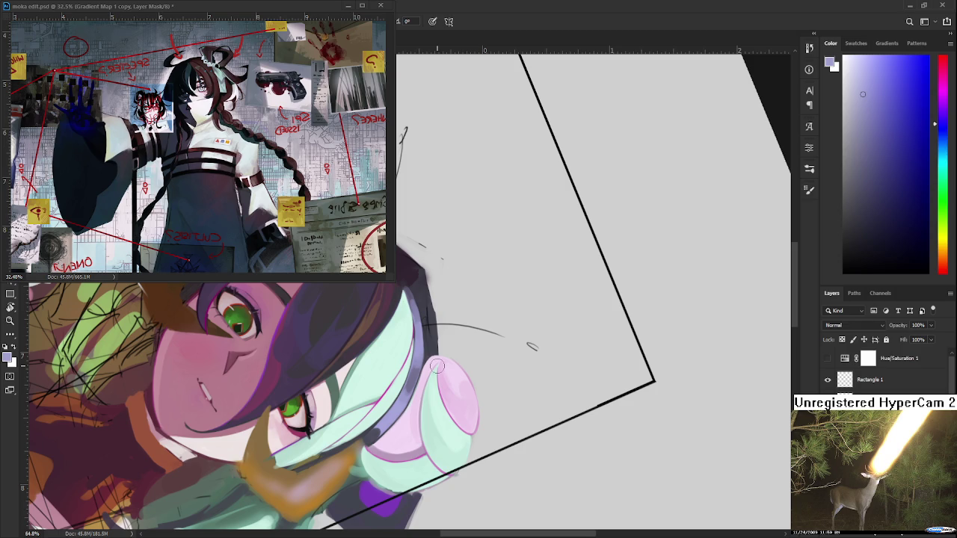
Step: Rotate the view and sample lighter purple shades from the lavender hair band
left_click_drag(436, 351, 404, 359)
left_click(404, 344, "alt")
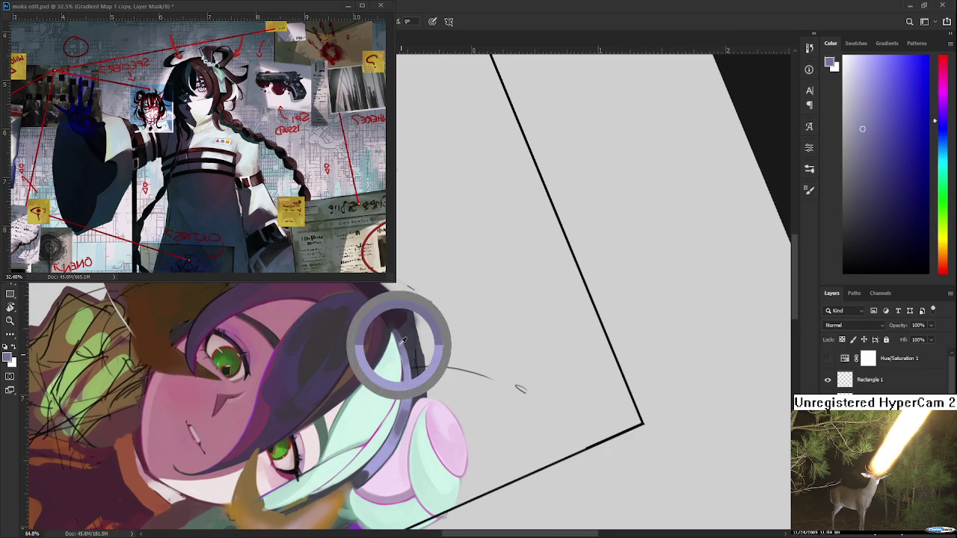
left_click(404, 340, "alt")
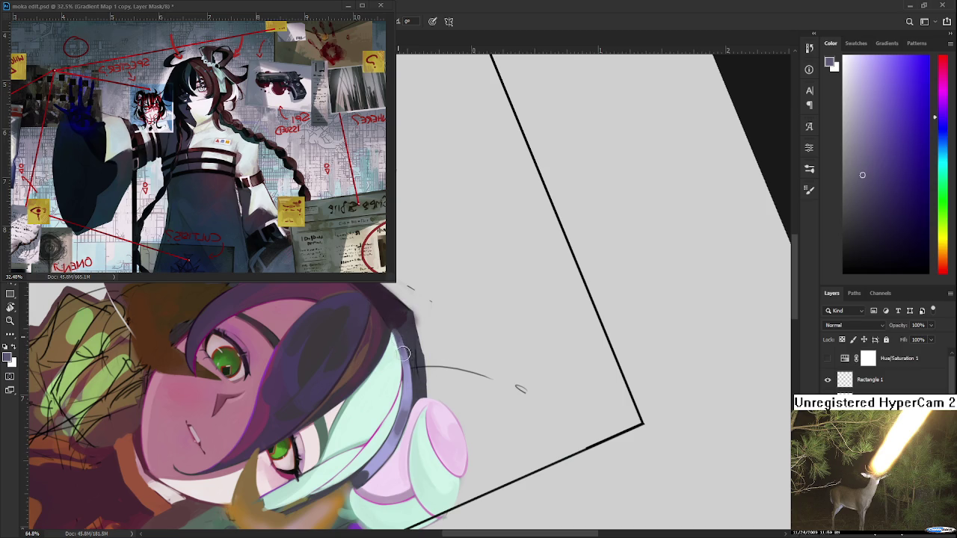
left_click(407, 353, "alt")
left_click(408, 356, "alt")
left_click(411, 365, "alt")
mouse_move(521, 389)
left_mouse_down()
mouse_move(461, 430)
mouse_move(433, 383)
left_mouse_up()
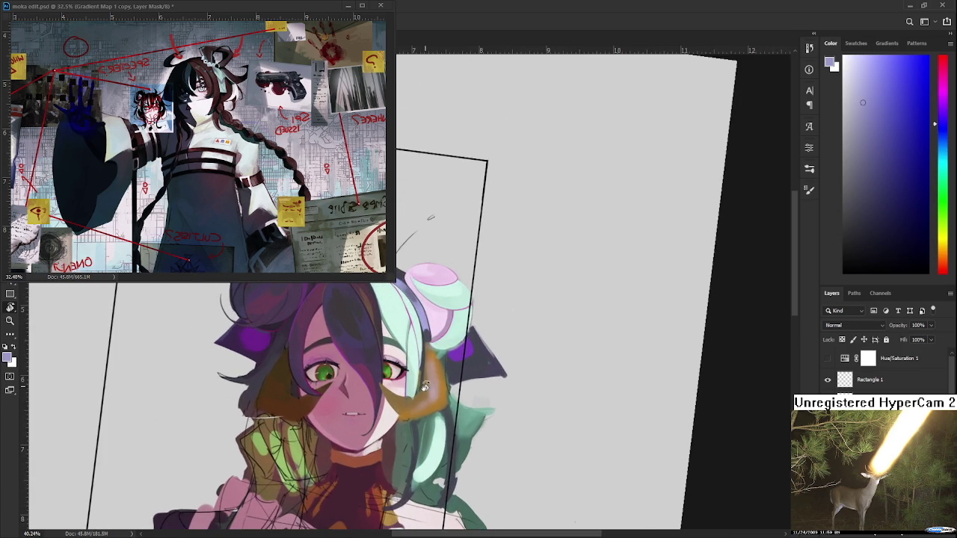
Step: Tilt the canvas and close the floating moka edit.psd reference window
mouse_move(433, 383)
left_mouse_down()
mouse_move(408, 372)
mouse_move(353, 403)
left_mouse_up()
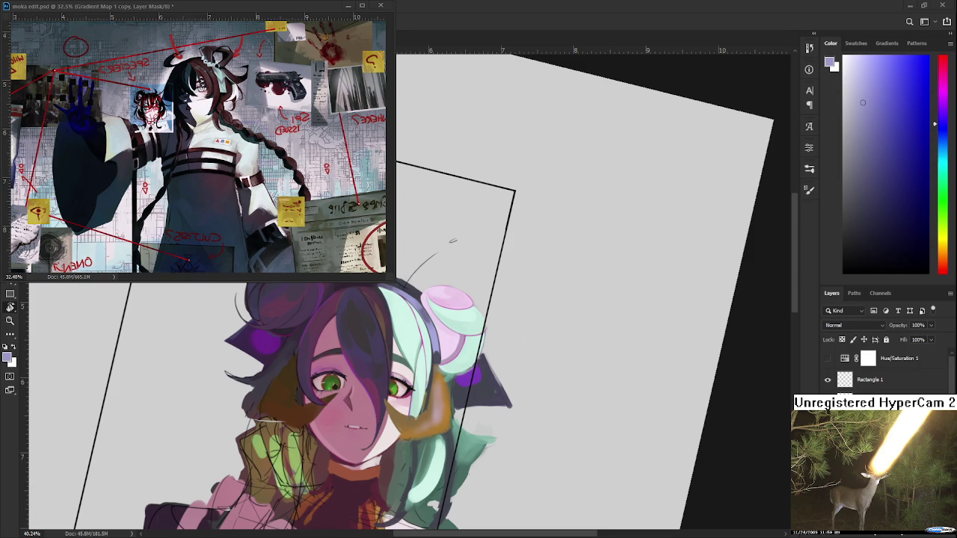
left_click(348, 5)
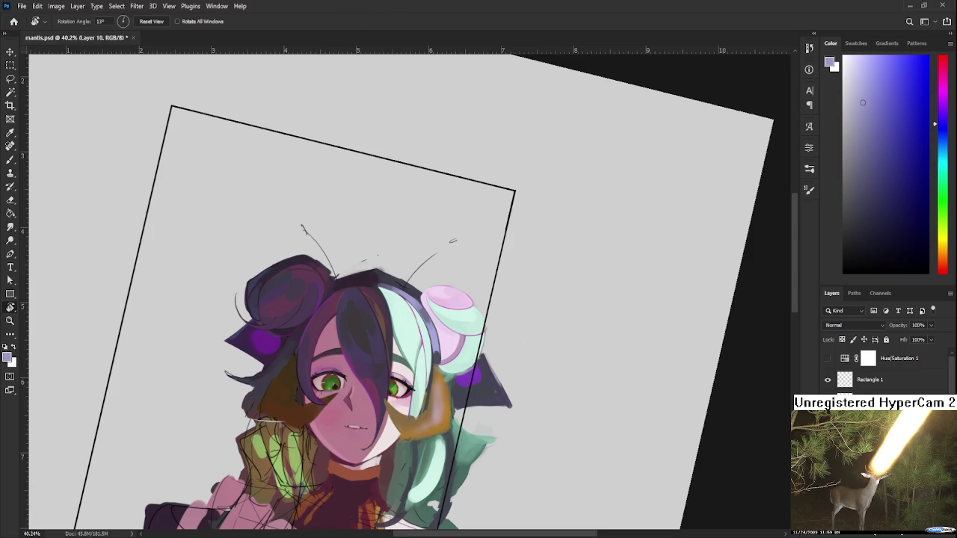
Step: Open Raid.psd from Home and zoom in on the ANGYFISH sketch with the brush
left_click(13, 21)
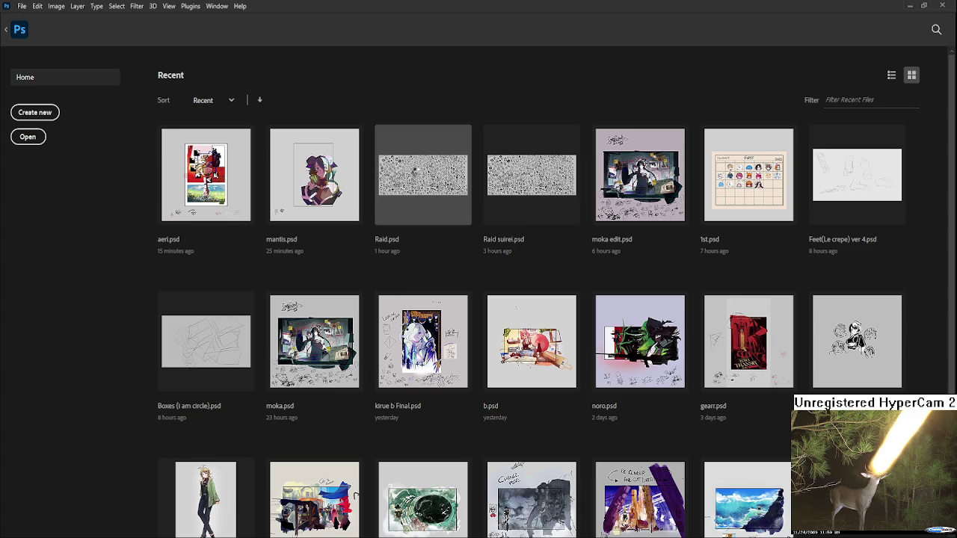
left_click(418, 173)
scroll(377, 314, "up", 3)
scroll(377, 314, "up", 3)
scroll(376, 313, "up", 1)
scroll(376, 313, "up", 1)
scroll(376, 312, "up", 3)
scroll(376, 312, "up", 2)
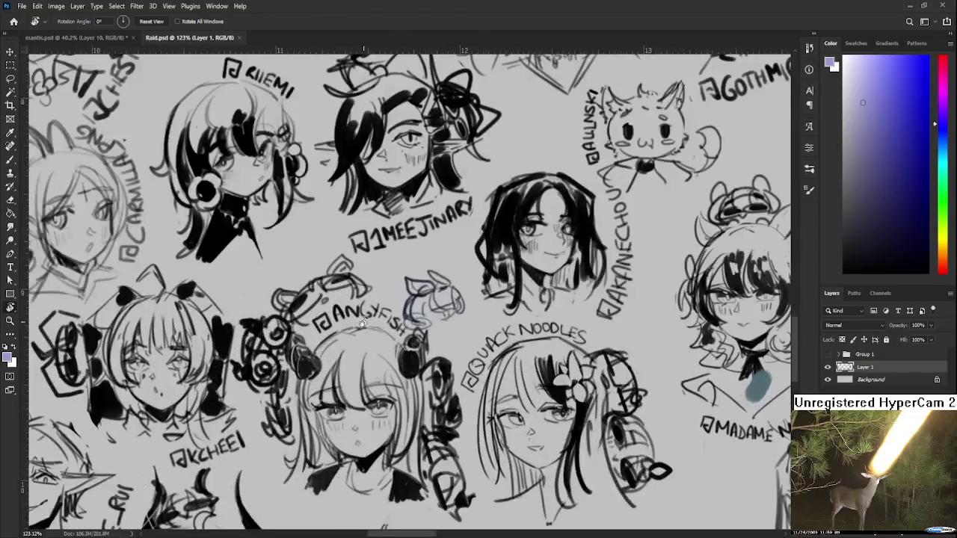
key("b")
left_click_drag(279, 269, 322, 311)
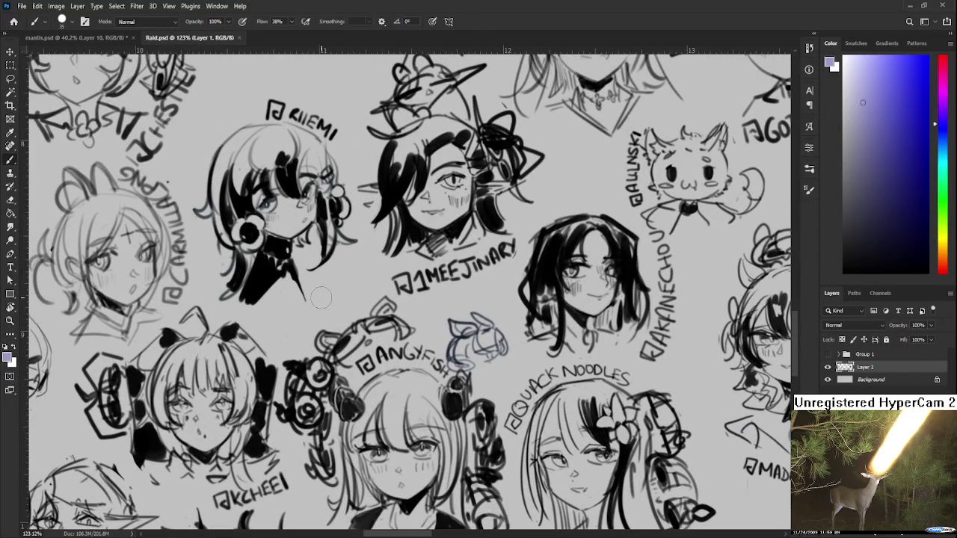
Step: Sample black and thicken the ANGYFISH doodle's left and top arcs, undoing missed strokes
left_click(335, 364, "alt")
left_click_drag(304, 362, 336, 312)
key("ctrl+z")
key("ctrl+z")
left_click_drag(294, 359, 339, 306)
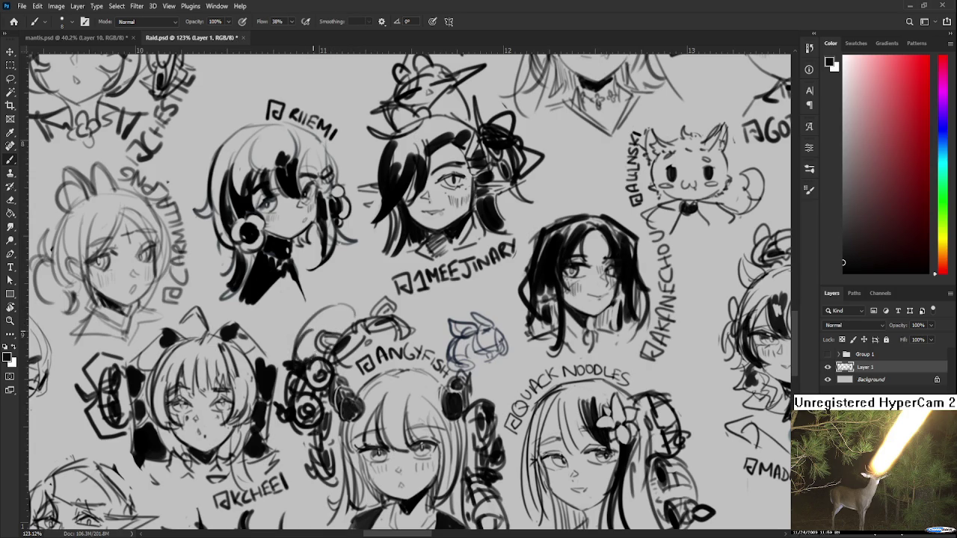
left_click_drag(302, 363, 317, 336)
key("ctrl+z")
key("ctrl+z")
mouse_move(352, 297)
left_mouse_down()
mouse_move(337, 328)
mouse_move(351, 305)
left_mouse_up()
key("ctrl+z")
mouse_move(289, 357)
left_mouse_down()
mouse_move(302, 336)
mouse_move(284, 332)
mouse_move(293, 341)
left_mouse_up()
mouse_move(320, 310)
left_mouse_down()
mouse_move(335, 305)
mouse_move(318, 295)
mouse_move(335, 305)
mouse_move(290, 357)
left_mouse_up()
left_click_drag(311, 314, 355, 308)
Step: Zoom out and close Raid.psd to return to mantis.psd
scroll(367, 269, "down", 2)
scroll(367, 269, "down", 2)
scroll(366, 270, "down", 2)
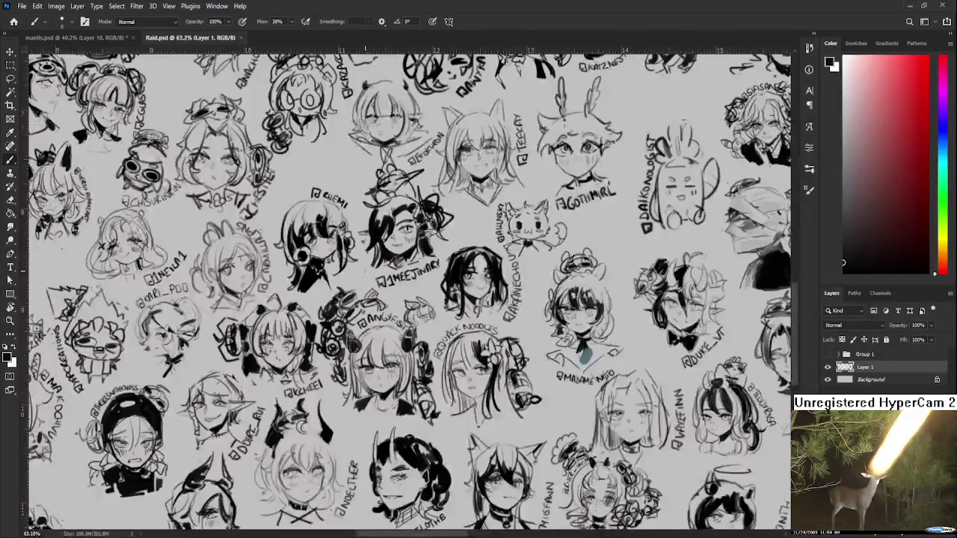
scroll(366, 269, "down", 2)
left_click(241, 38)
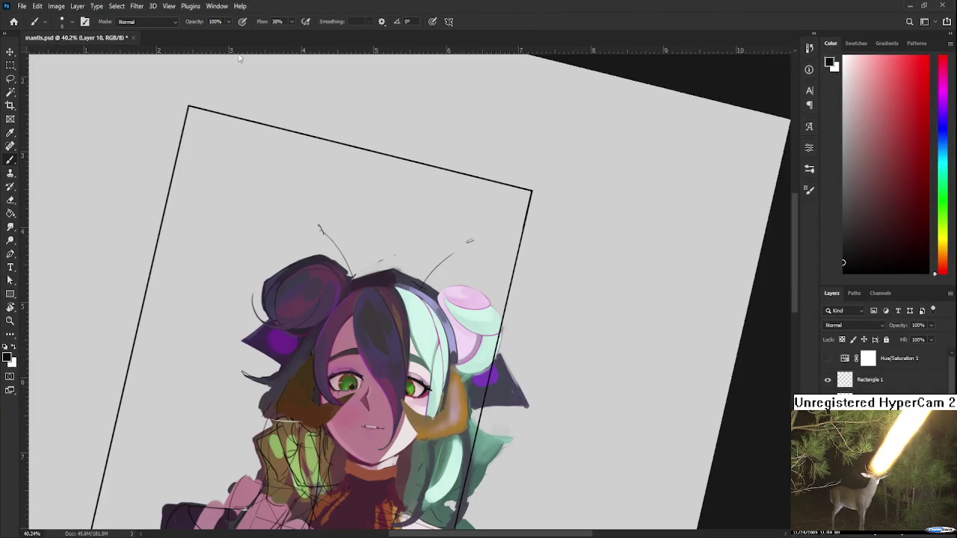
Step: Bring back the moka edit.psd reference and frame the face and hair
scroll(459, 411, "down", 2)
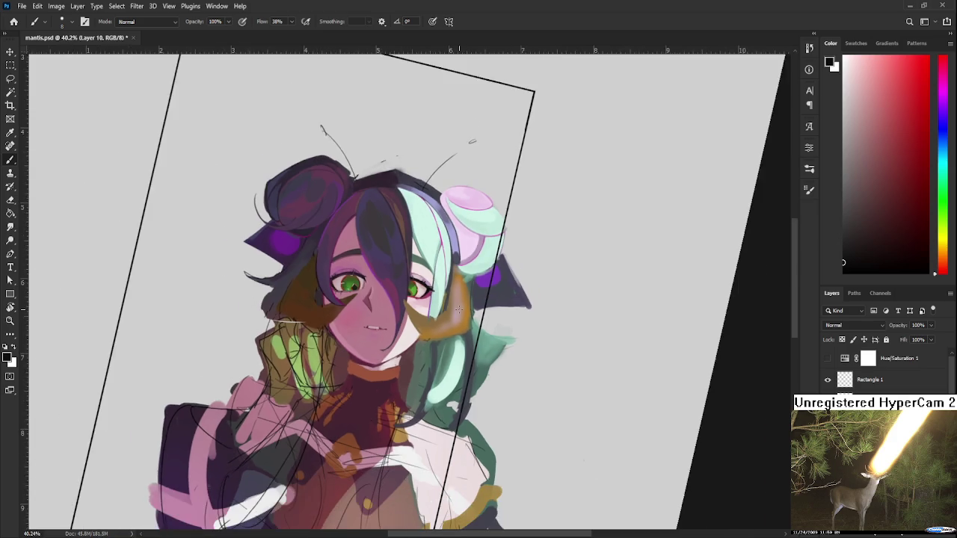
scroll(458, 311, "down", 3)
scroll(458, 311, "down", 1)
scroll(457, 311, "up", 1)
scroll(457, 311, "up", 1)
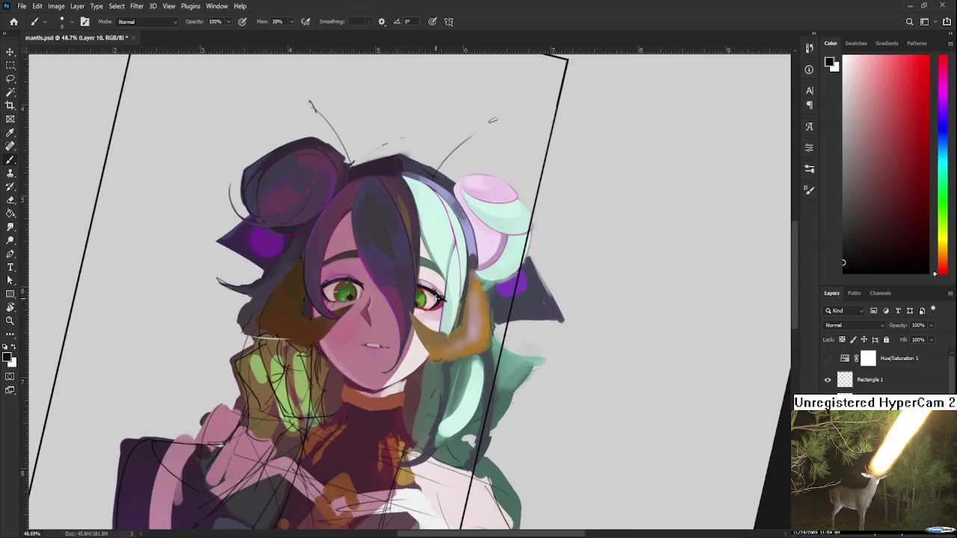
scroll(457, 311, "up", 2)
scroll(436, 299, "down", 3)
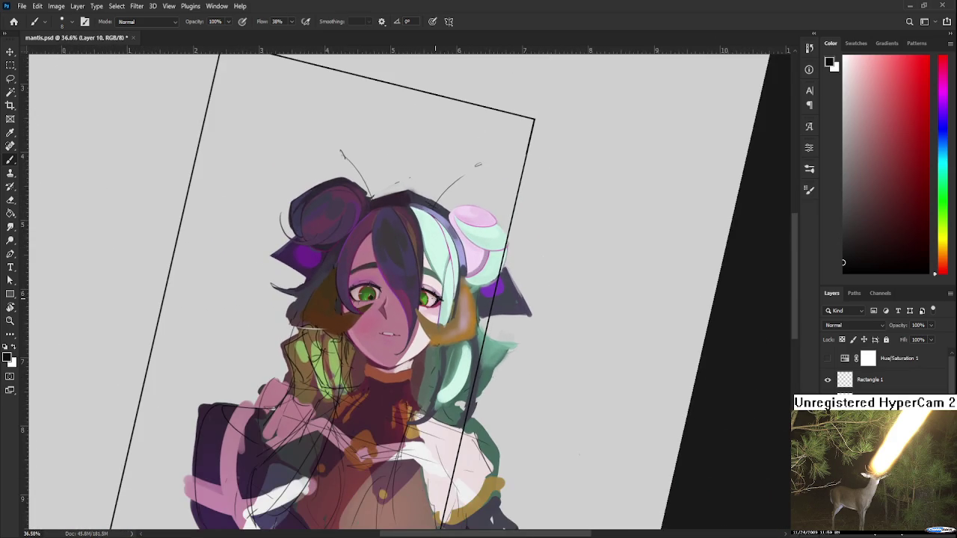
scroll(436, 299, "up", 1)
scroll(432, 299, "down", 1)
scroll(433, 299, "up", 2)
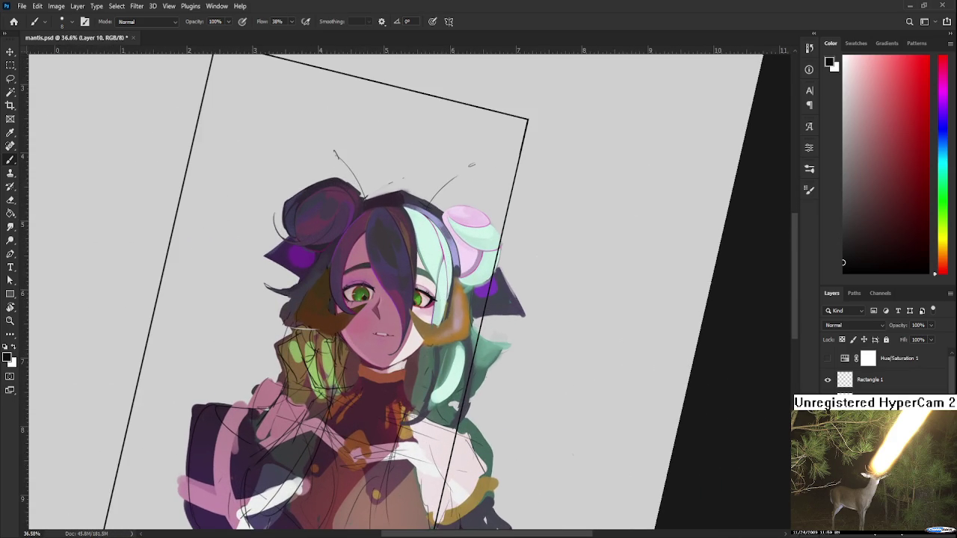
key("ctrl+Tab")
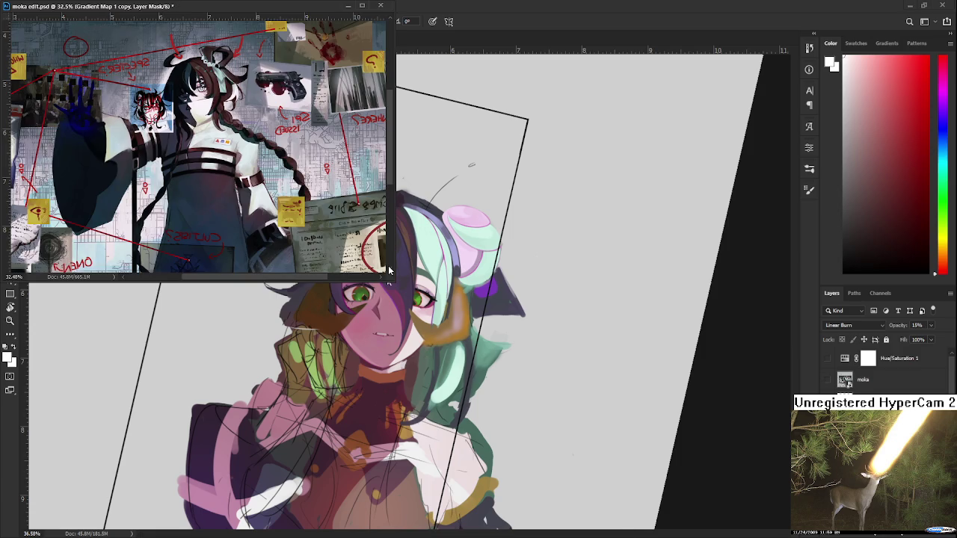
left_click_drag(449, 349, 488, 395)
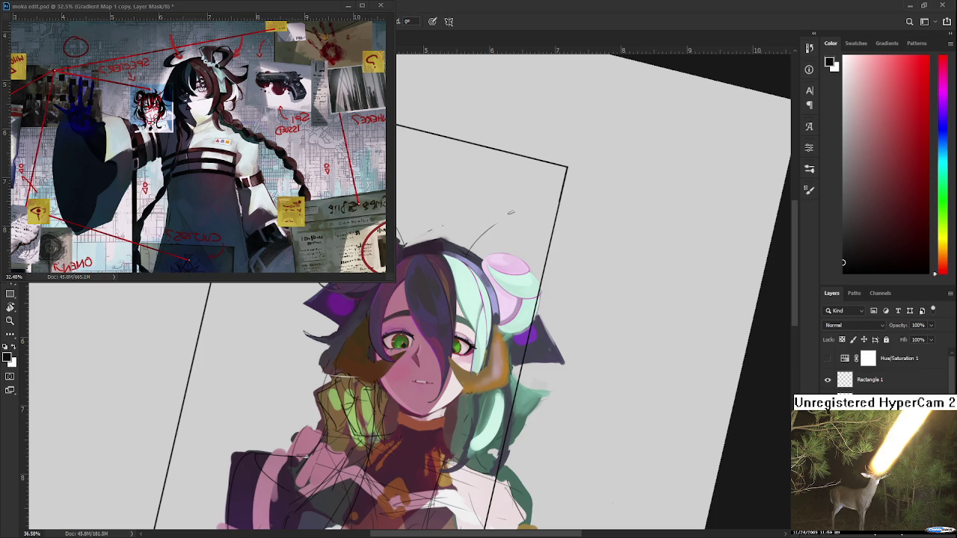
left_click_drag(464, 386, 347, 430)
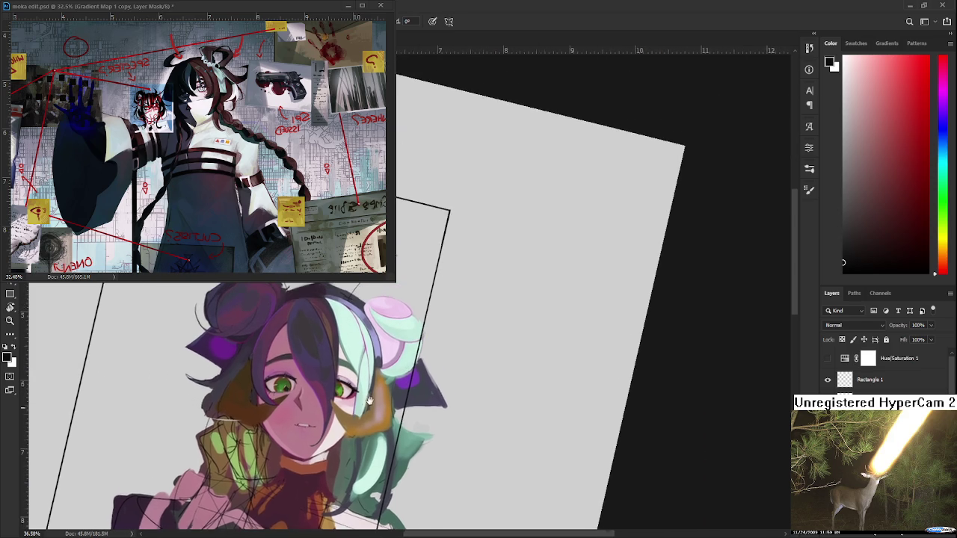
Step: Sample the hair's mint, then settle on its brown-orange tone and zoom out
left_click(362, 406, "alt")
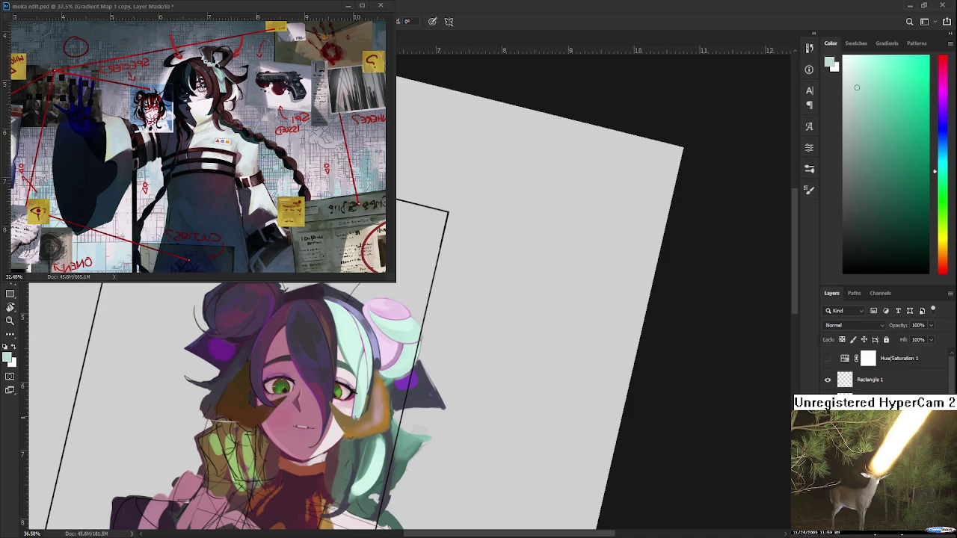
left_click(361, 418, "alt")
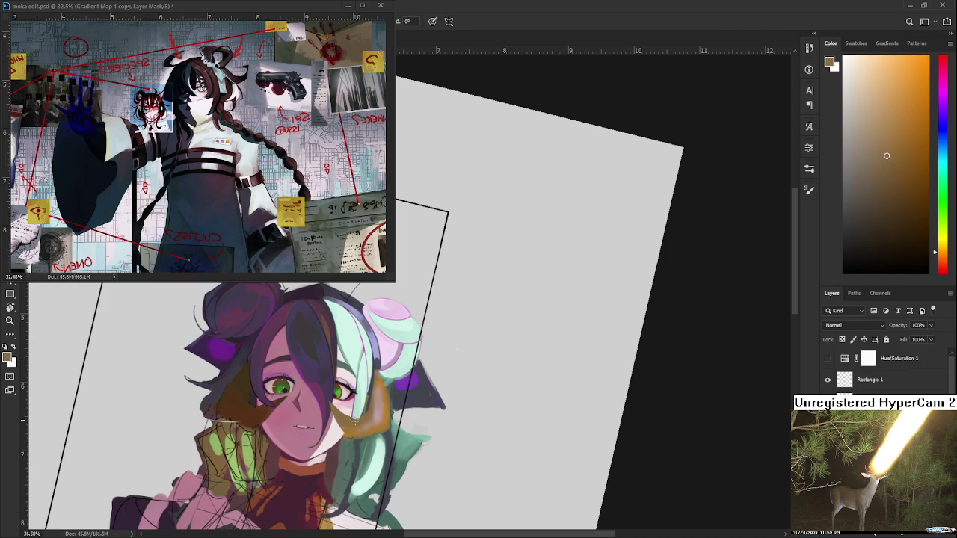
left_click(362, 412, "alt")
left_click(365, 414, "alt")
scroll(382, 420, "down", 3)
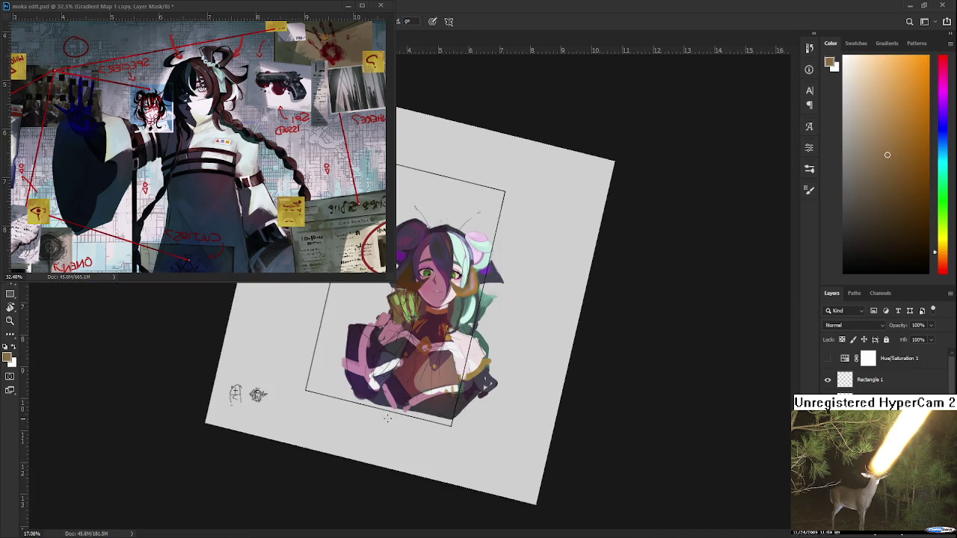
Step: Zoom in on the pale hair beside the pink bun and sample a light pink
scroll(523, 316, "up", 2)
scroll(515, 329, "up", 2)
scroll(501, 366, "up", 1)
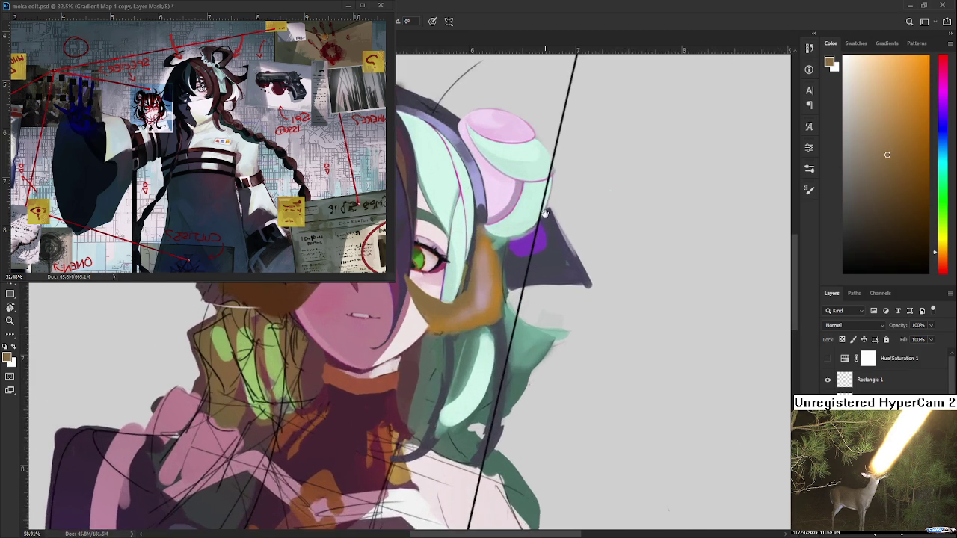
scroll(481, 403, "up", 1)
scroll(481, 403, "up", 1)
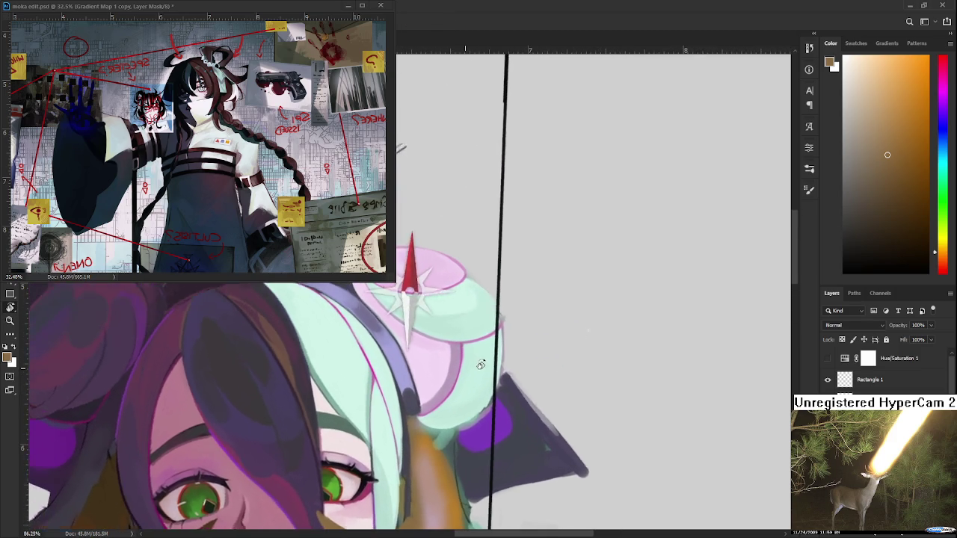
left_click_drag(486, 381, 475, 352)
scroll(476, 344, "up", 1)
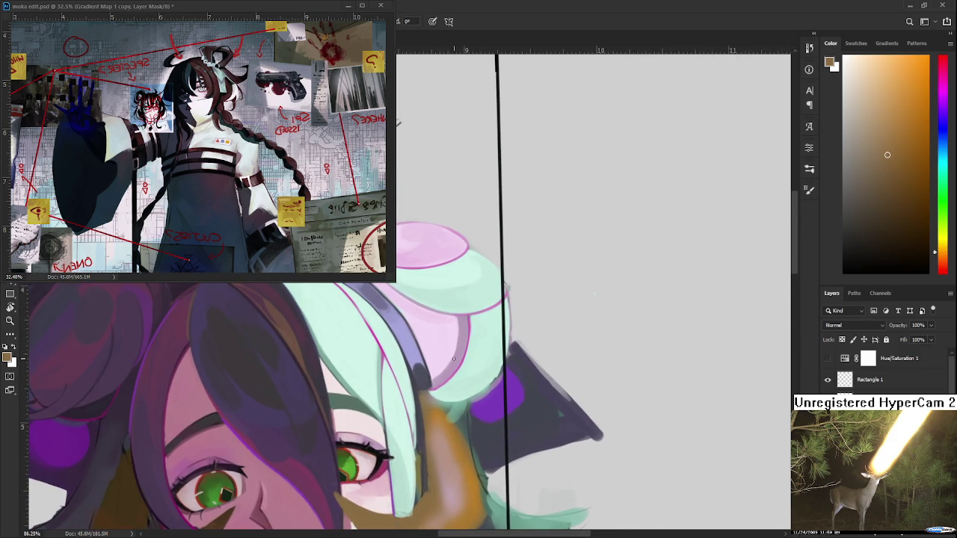
left_click(461, 356, "alt")
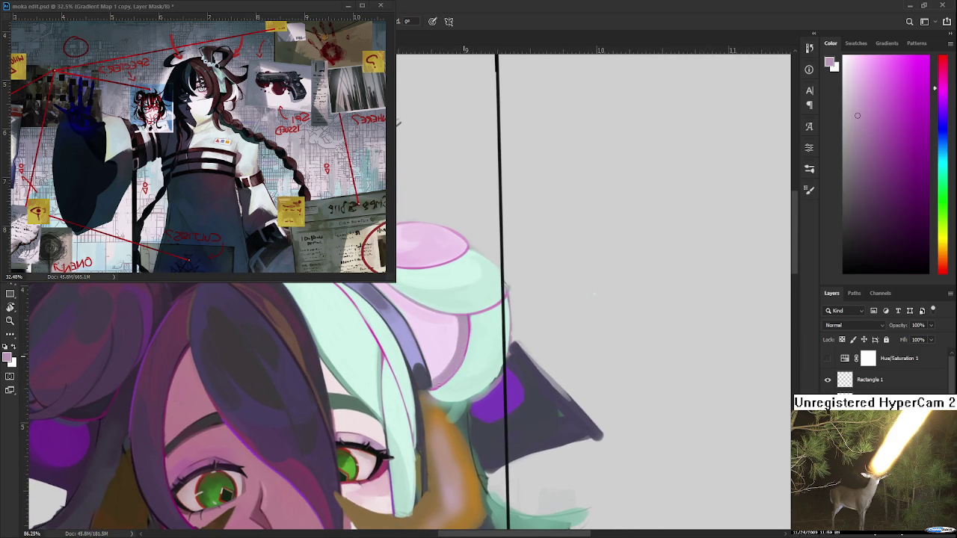
left_click(457, 340, "alt")
Step: Brush light pink into the pale mint hair's shading, then sample mint green
mouse_move(458, 321)
left_mouse_down()
mouse_move(438, 377)
mouse_move(449, 382)
left_mouse_up()
mouse_move(455, 340)
left_mouse_down()
mouse_move(456, 326)
mouse_move(439, 377)
left_mouse_up()
left_click_drag(457, 335, 437, 376)
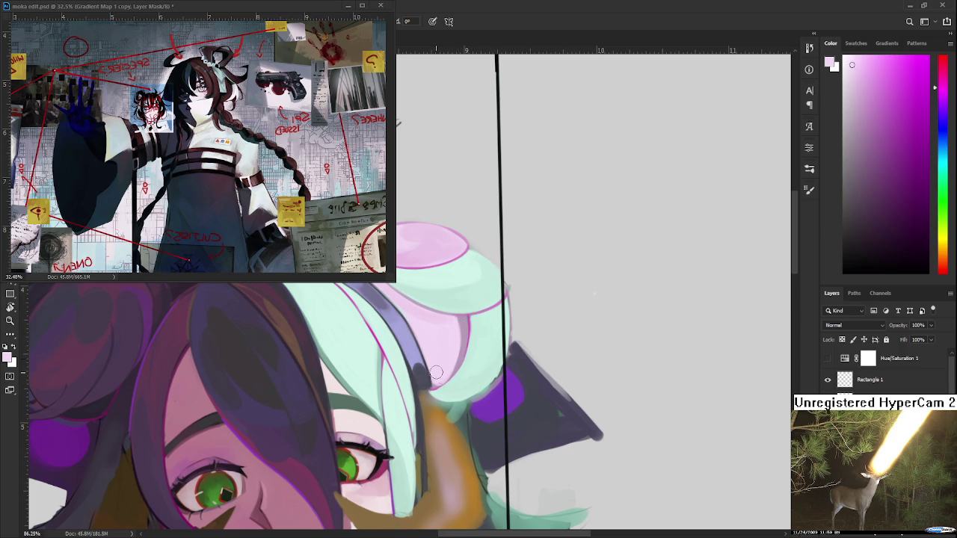
mouse_move(459, 323)
left_mouse_down()
mouse_move(450, 376)
mouse_move(458, 326)
mouse_move(447, 374)
mouse_move(432, 389)
mouse_move(461, 333)
left_mouse_up()
left_click(460, 311, "alt")
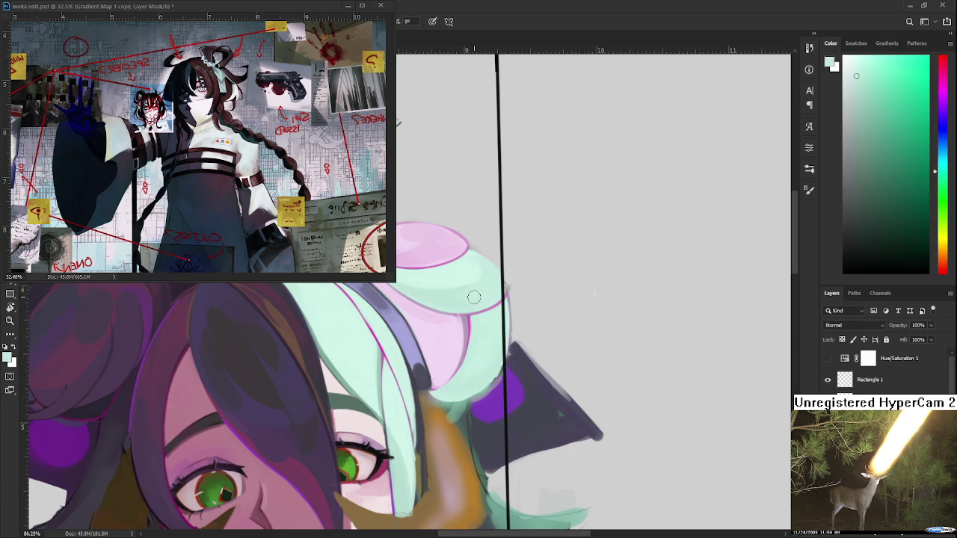
scroll(474, 297, "down", 5, "alt")
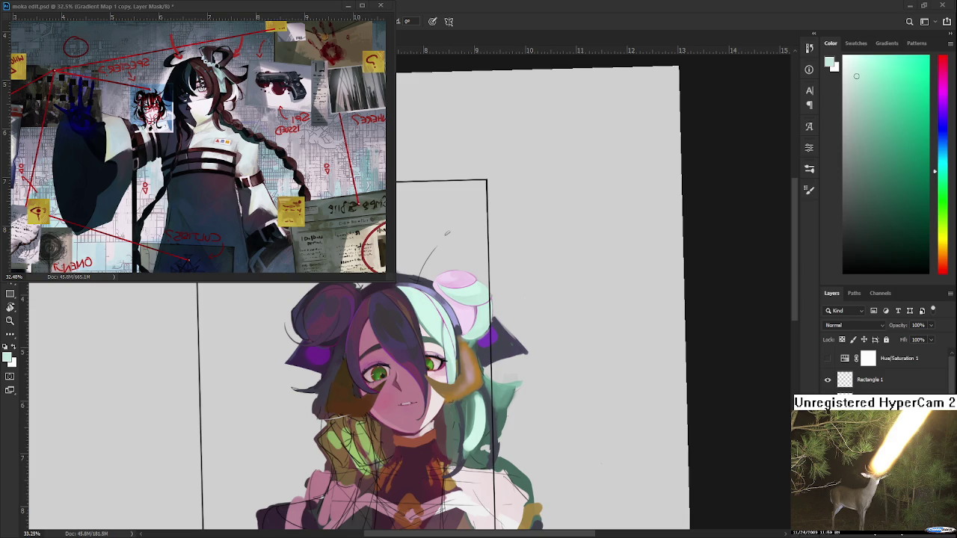
scroll(471, 309, "up", 3)
scroll(471, 309, "up", 3)
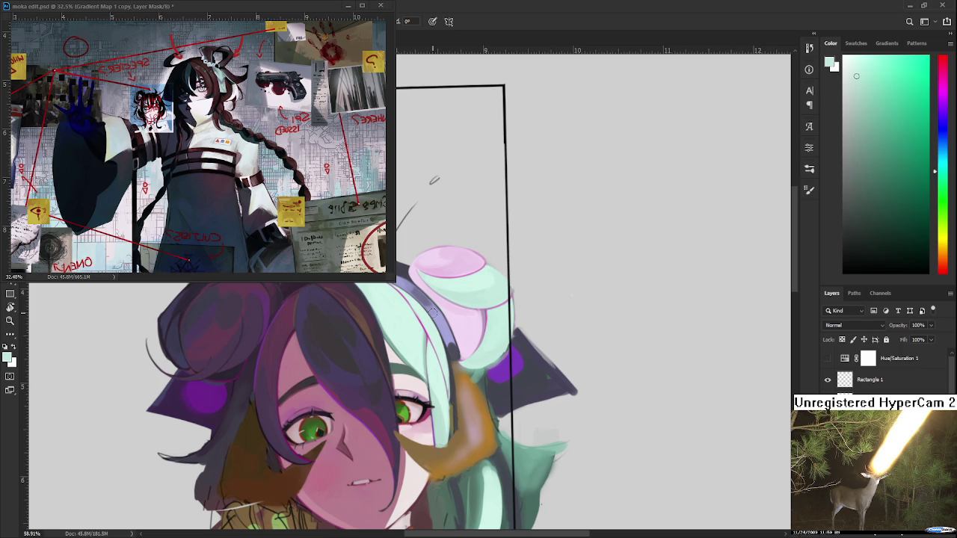
Step: Tilt the view about 40 degrees and sample a range of purples from the hair
key("r")
left_click_drag(490, 321, 415, 372)
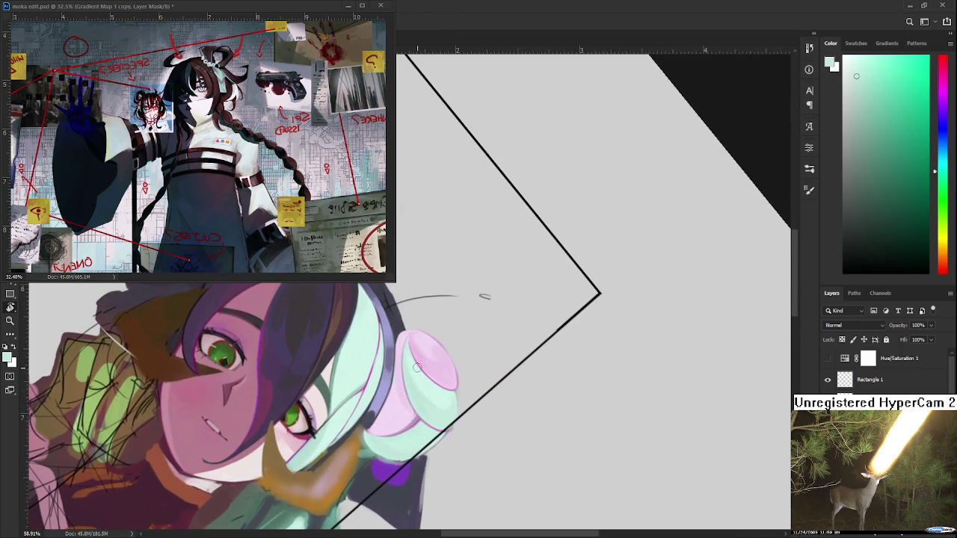
left_click(398, 380, "alt")
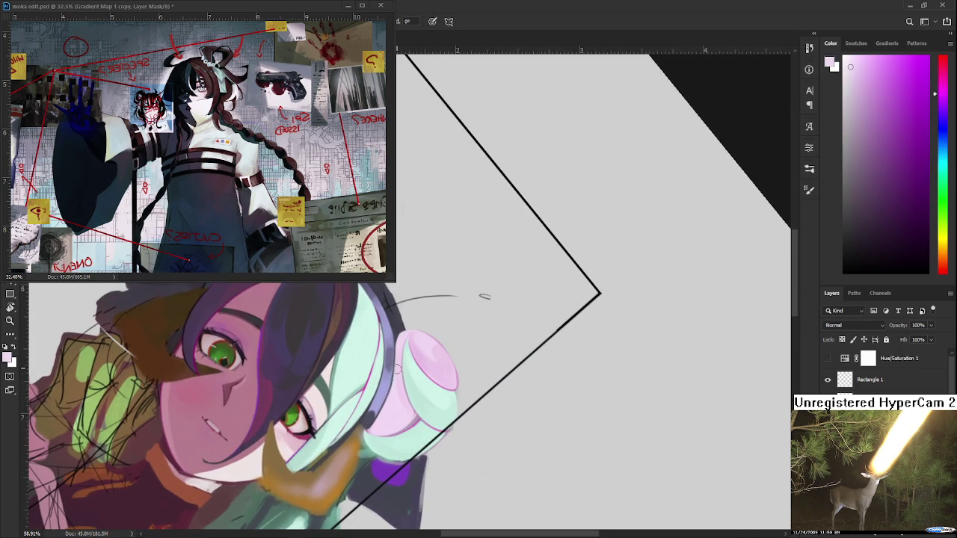
scroll(397, 391, "up", 2)
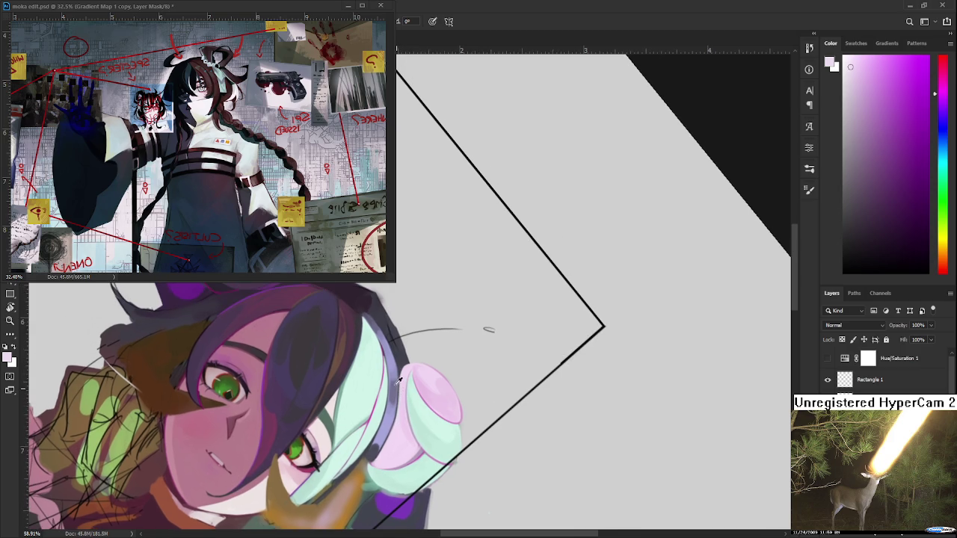
left_click(394, 383, "alt")
left_click(395, 383, "alt")
left_click(395, 369, "alt")
left_click(395, 373, "alt")
left_click(394, 376, "alt")
left_click(392, 374, "alt")
left_click(397, 394, "alt")
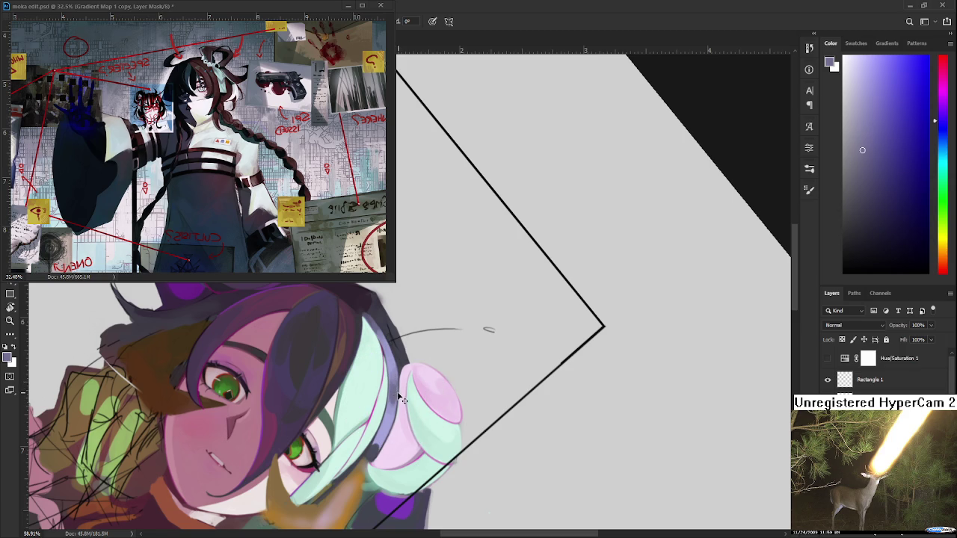
left_click(400, 378, "alt")
left_click(395, 392, "alt")
Step: Settle on a pale greyish lavender from the hair, straighten the view and zoom out
scroll(419, 374, "down", 2)
scroll(418, 372, "down", 2)
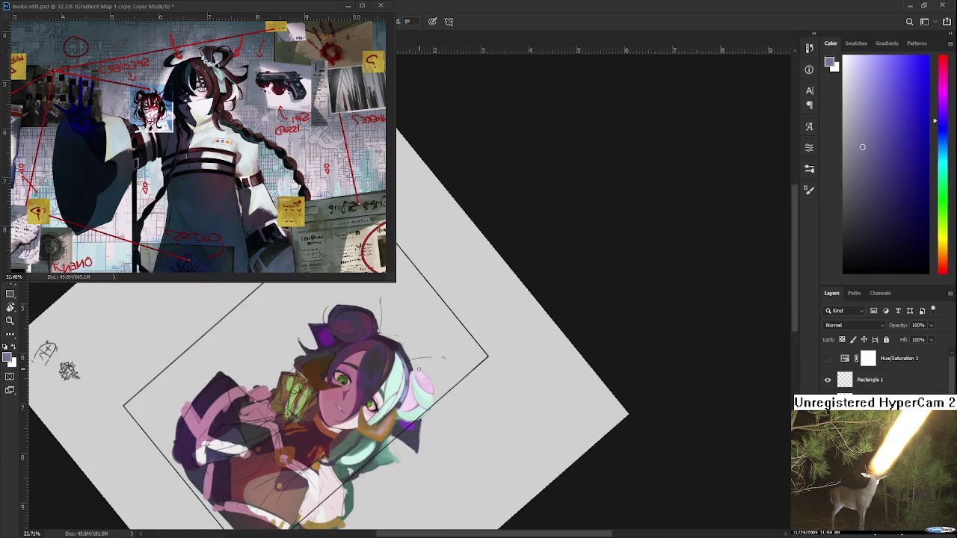
scroll(390, 394, "up", 2)
scroll(404, 404, "up", 2)
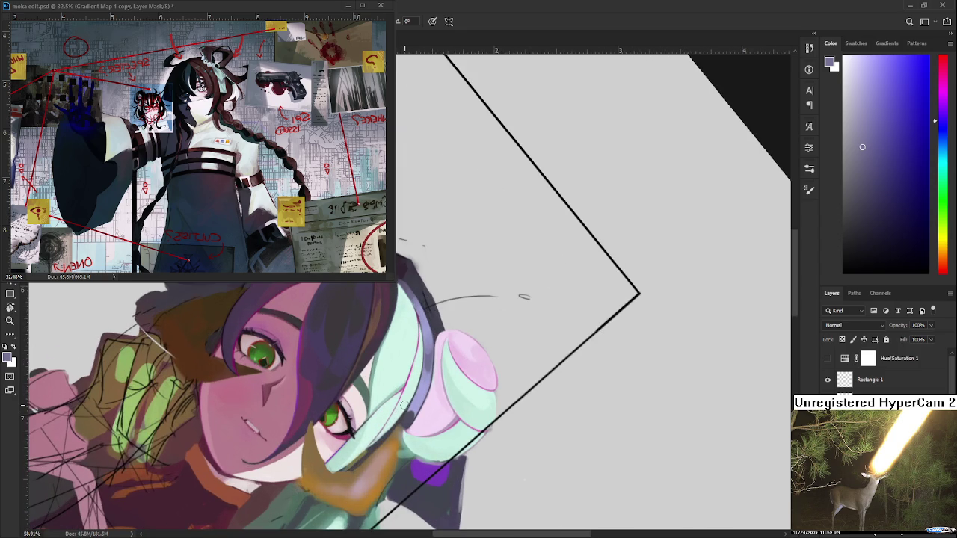
left_click_drag(404, 406, 363, 454)
left_click(392, 385, "alt")
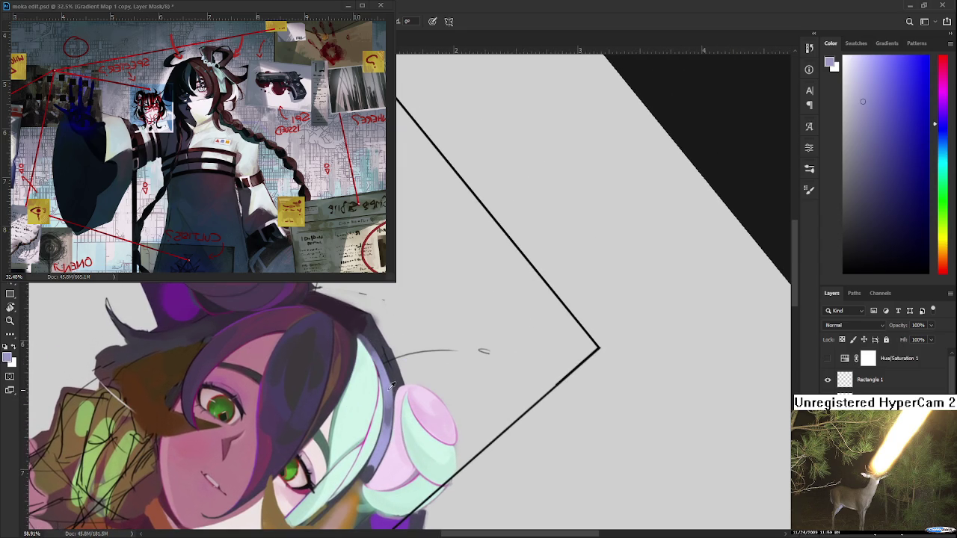
left_click(391, 401, "alt")
left_click_drag(390, 401, 455, 359)
left_click(456, 359, "alt")
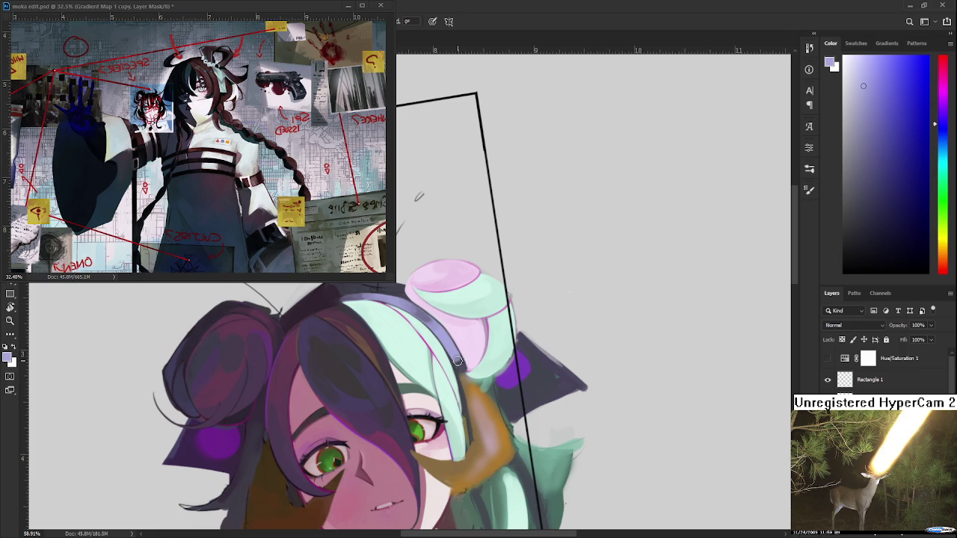
scroll(486, 361, "down", 2)
scroll(523, 359, "down", 1)
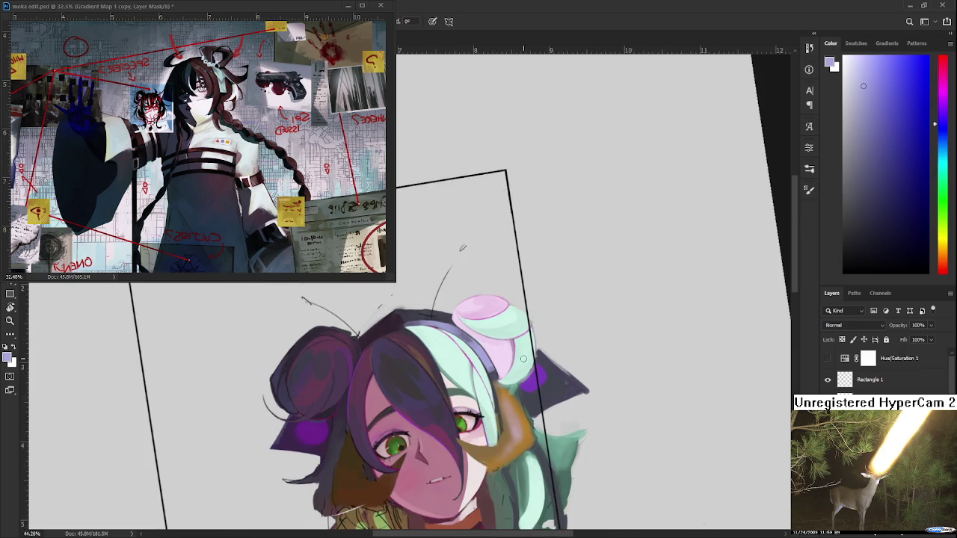
scroll(524, 359, "down", 2)
scroll(538, 337, "down", 1)
scroll(549, 312, "down", 1)
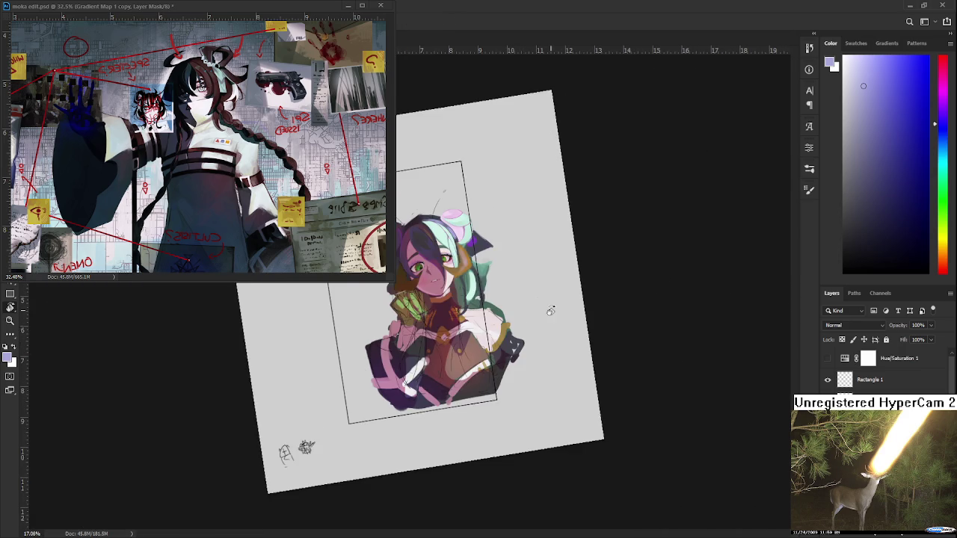
Step: Reset the canvas rotation and toggle a greyscale preview to check values
key("Escape")
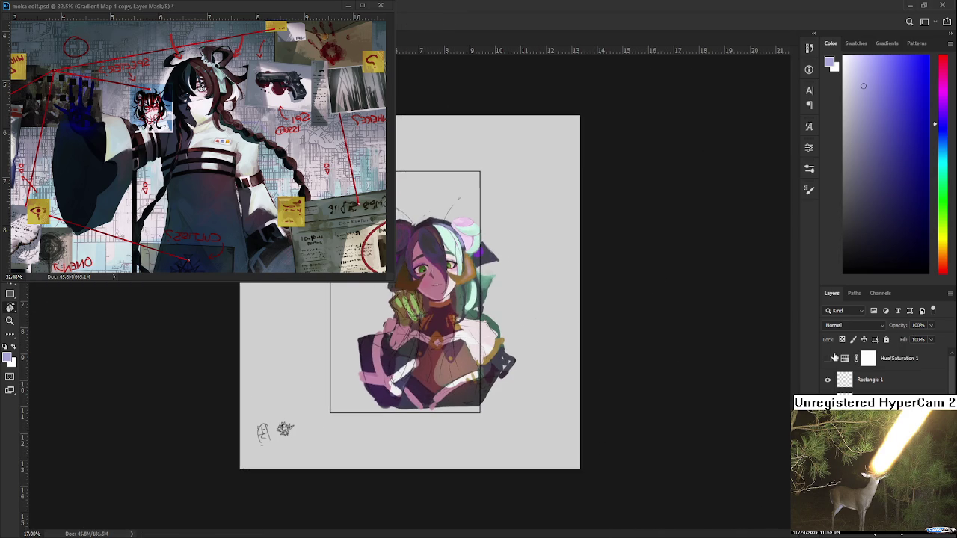
left_click(828, 360)
left_click(828, 360)
scroll(449, 240, "up", 2)
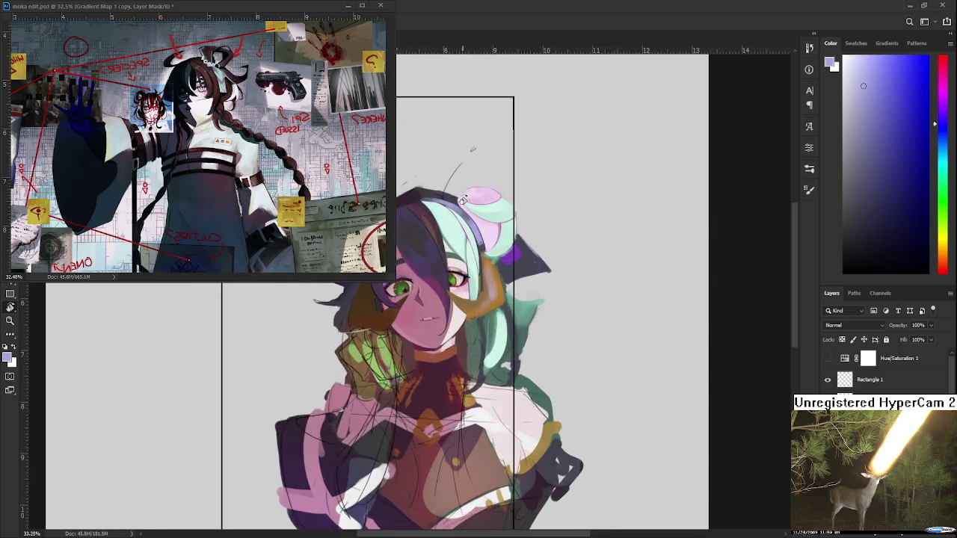
scroll(462, 200, "up", 1)
scroll(464, 200, "up", 1)
scroll(473, 265, "up", 1)
scroll(473, 264, "up", 1)
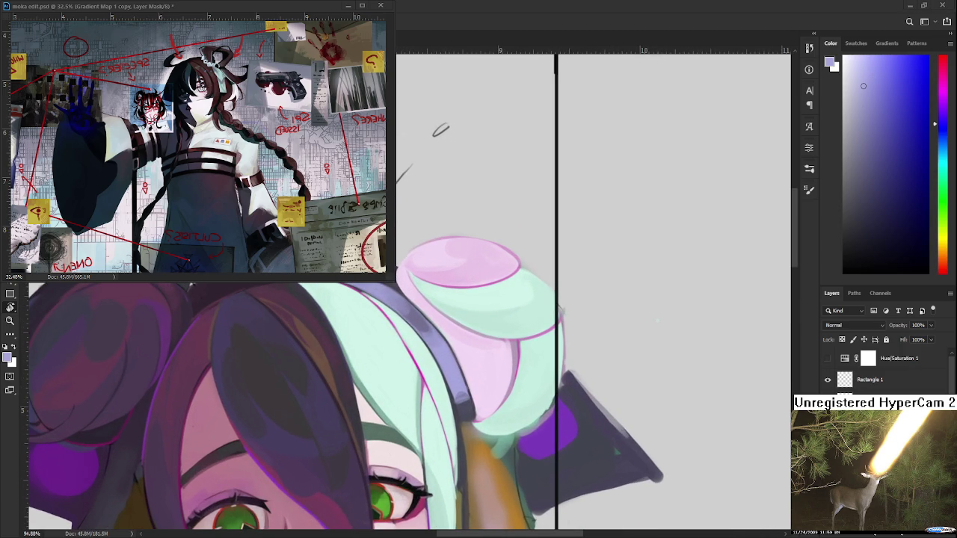
Step: Sample pale mint, shift it to a cyan tint, and brush it below the bun
key("r")
left_click_drag(658, 321, 398, 363)
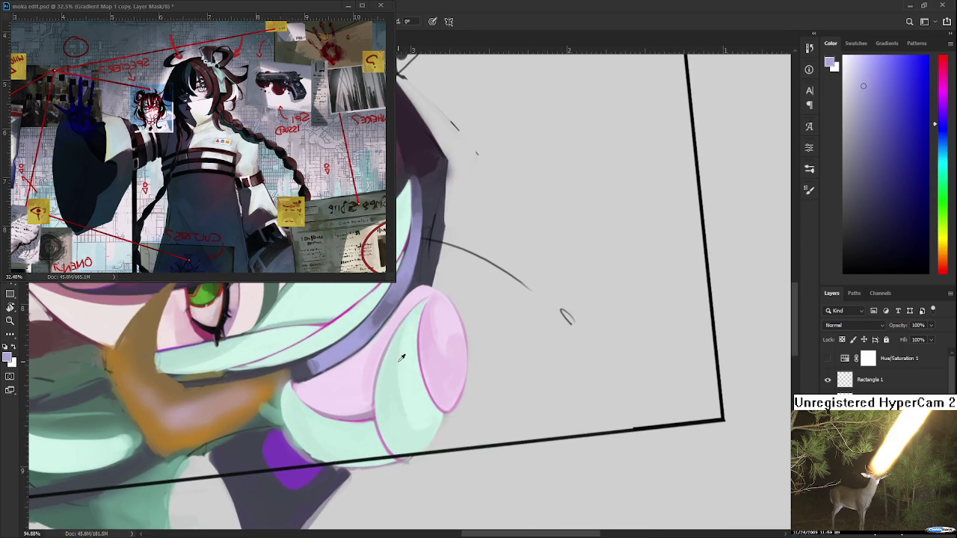
left_click(398, 363, "alt")
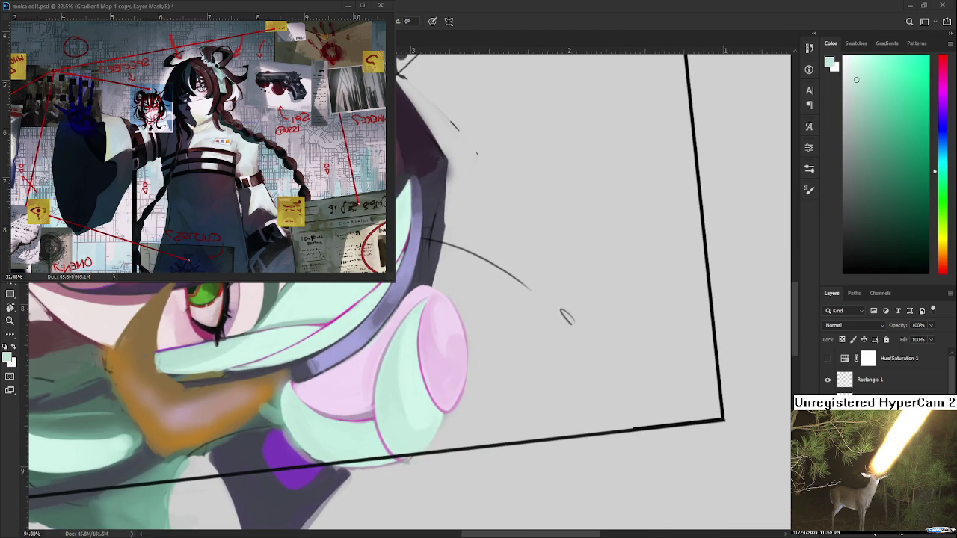
left_click(891, 73)
left_click_drag(944, 179, 936, 163)
left_click_drag(411, 313, 392, 368)
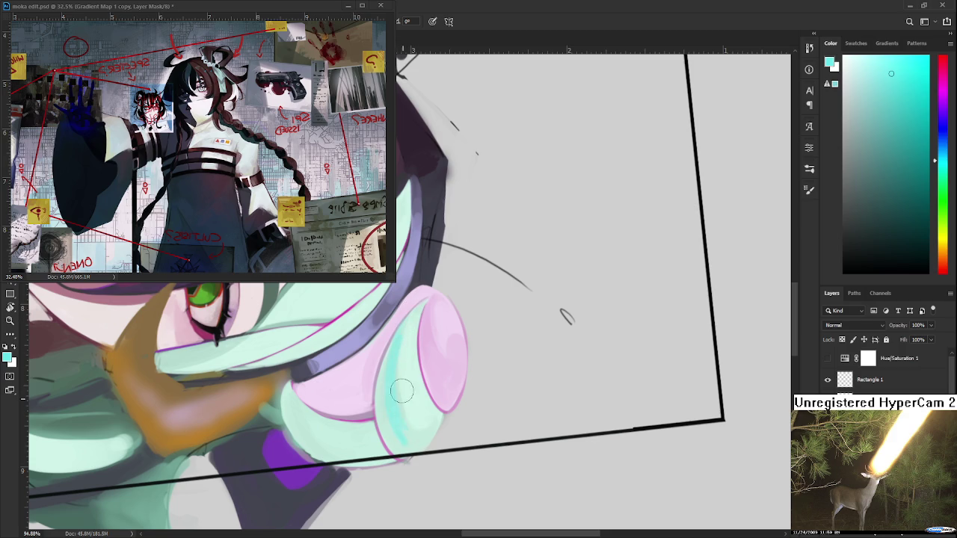
Step: Resample greener and more cyan mint tones across the bun and earpiece
left_click(417, 351, "alt")
left_click(412, 348, "alt")
left_click(399, 360, "alt")
left_click(395, 426, "alt")
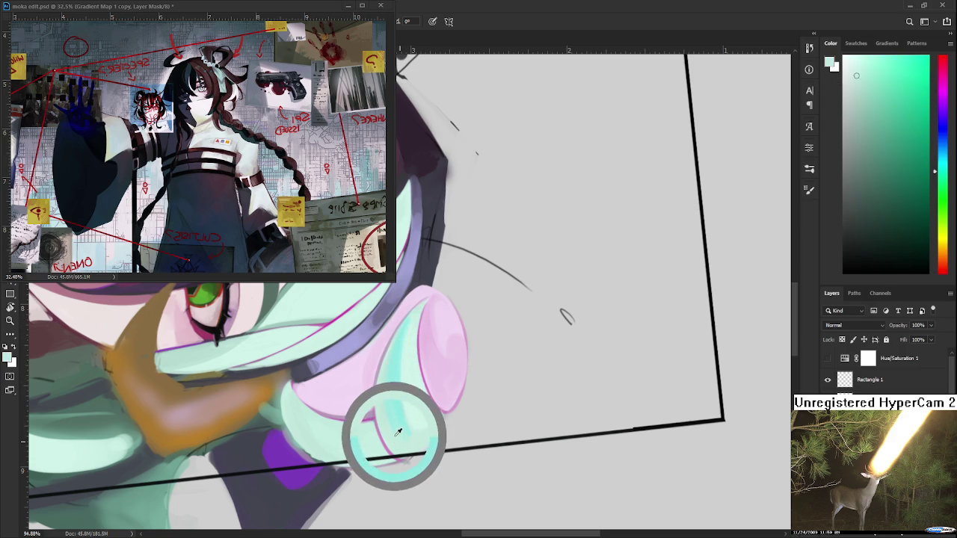
left_click(392, 431, "alt")
left_click(394, 403, "alt")
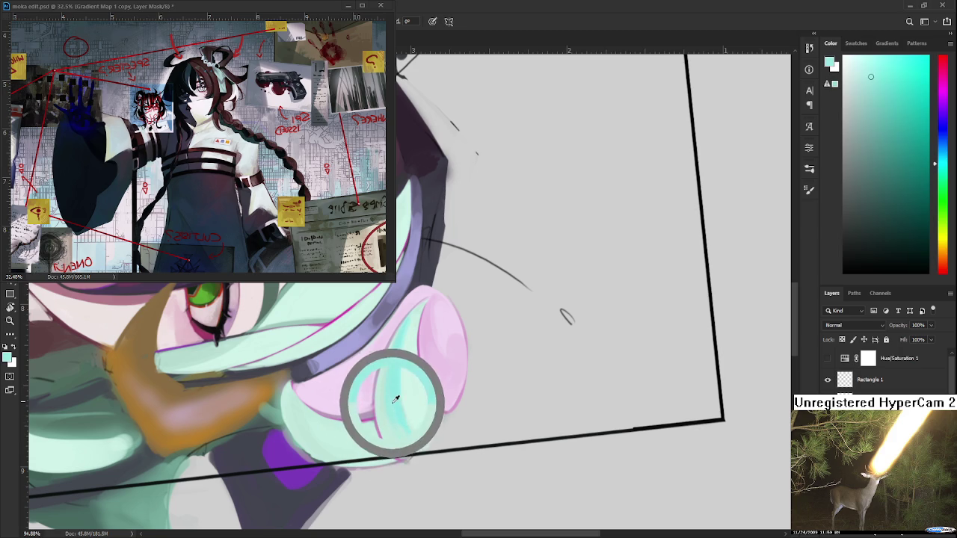
left_click(409, 388, "alt")
left_click(395, 385, "alt")
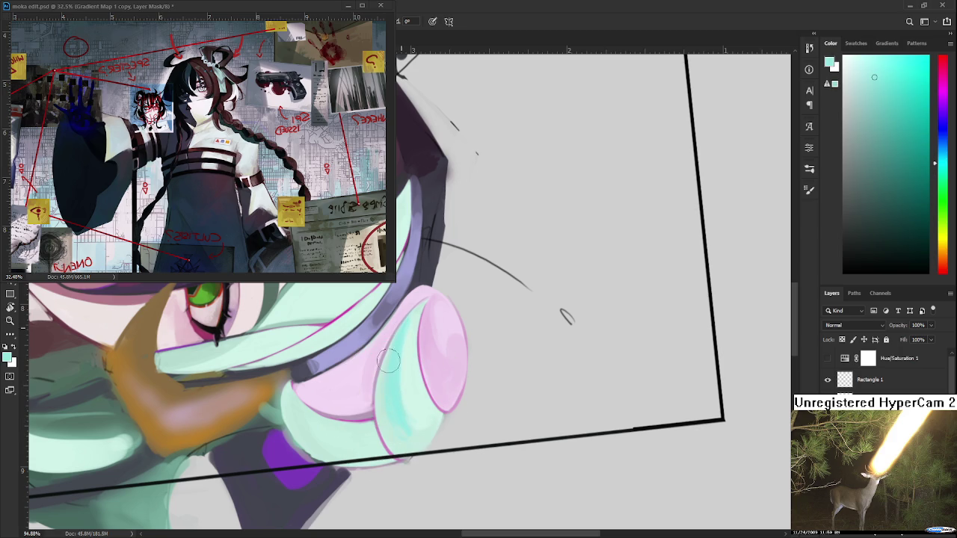
left_click(396, 443, "alt")
left_click(393, 407, "alt")
left_click(413, 402, "alt")
left_click(410, 396, "alt")
left_click(387, 382, "alt")
left_click(390, 374, "alt")
left_click(414, 345, "alt")
Step: Blend mint shading onto the lower bun and pick a lighter cyan
mouse_move(419, 397)
left_mouse_down()
mouse_move(430, 422)
mouse_move(433, 412)
left_mouse_up()
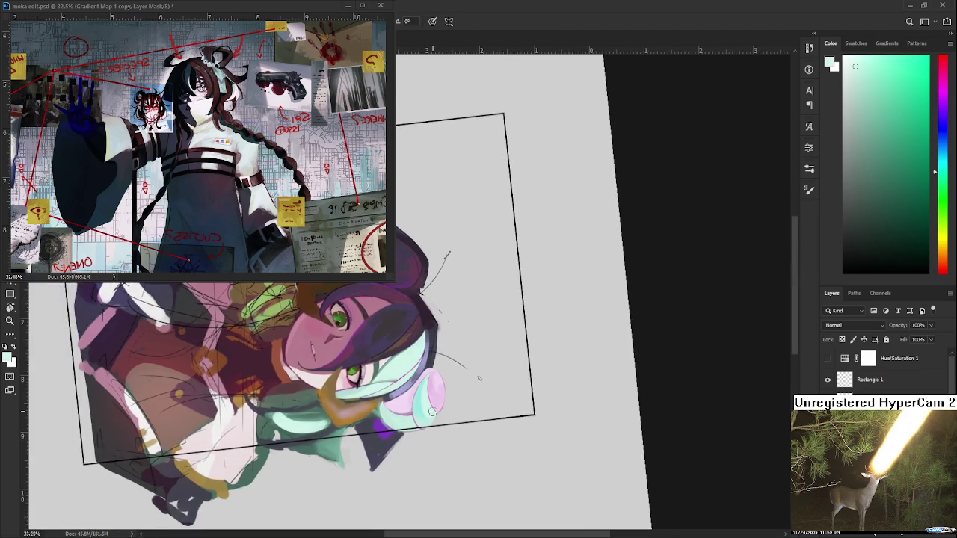
left_click(404, 405, "alt")
left_click_drag(404, 404, 291, 394)
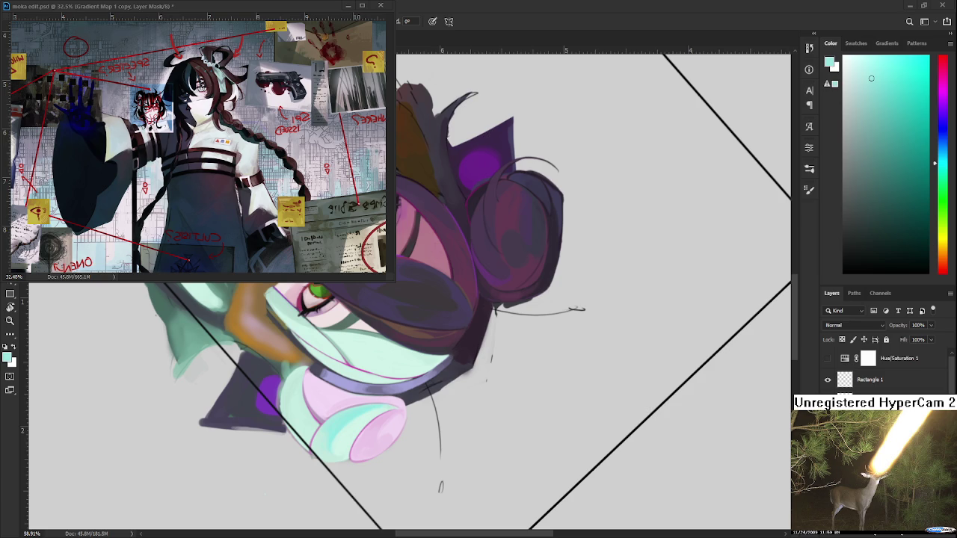
Step: Eyedrop a muted greyish lavender from the headband as the paint colour
scroll(463, 433, "down", 2)
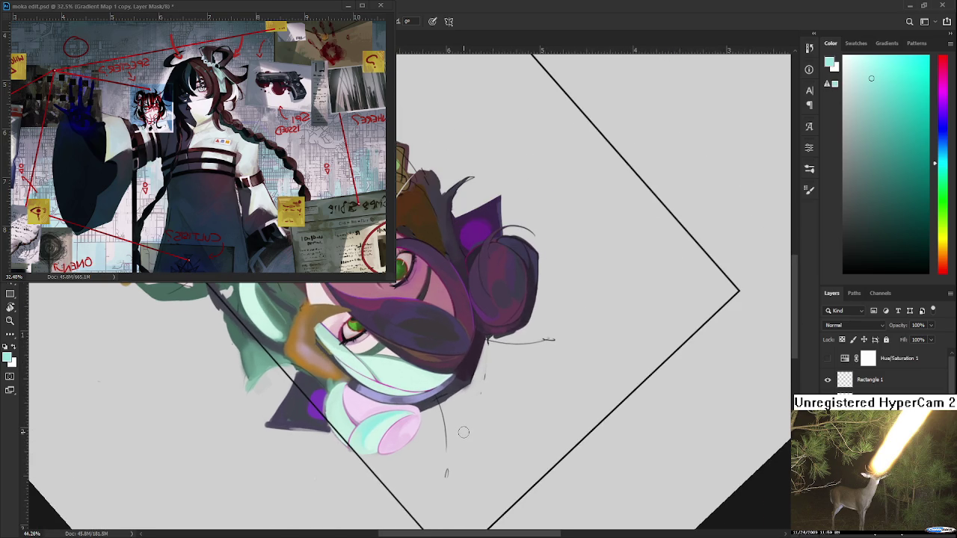
left_click_drag(450, 362, 449, 428)
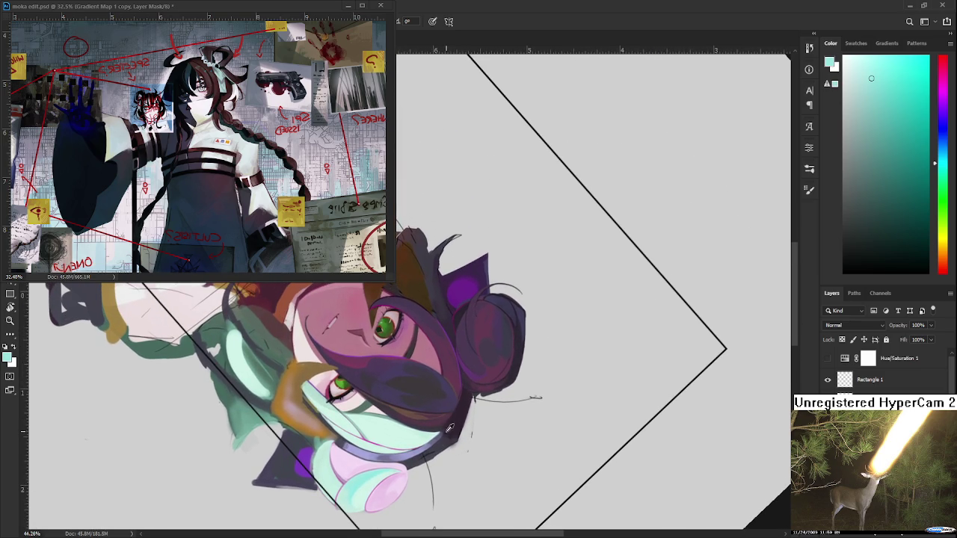
left_click(432, 444, "alt")
left_click(426, 444, "alt")
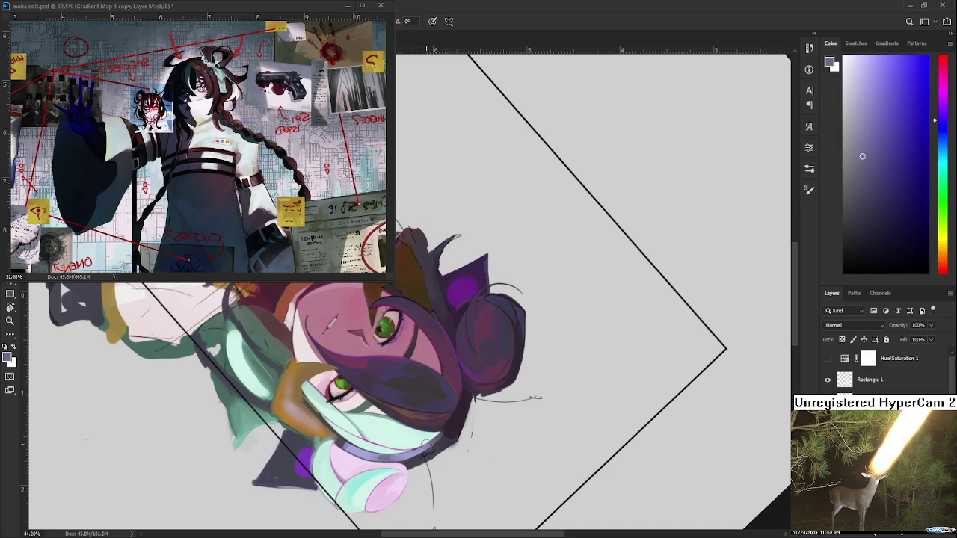
left_click(425, 449, "alt")
left_click(414, 456, "alt")
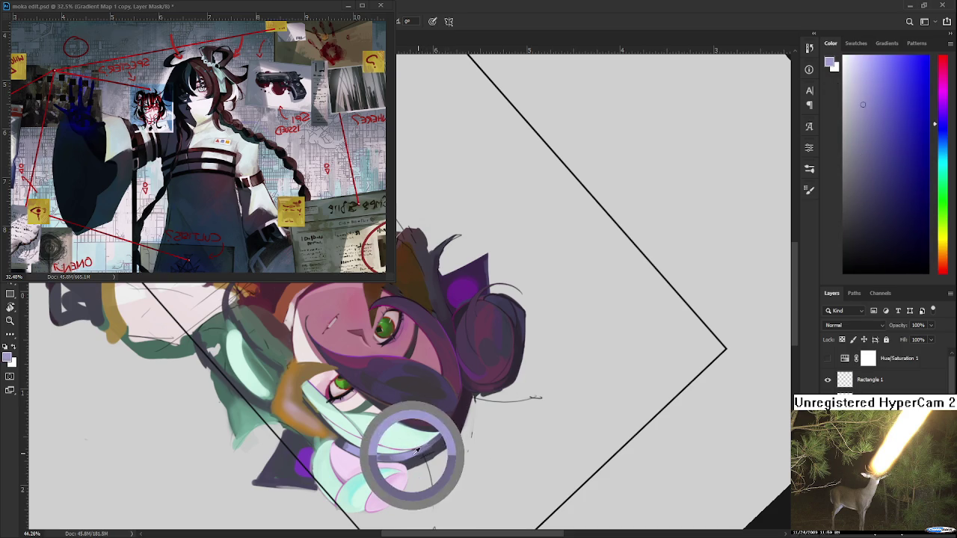
left_click(430, 446, "alt")
left_click(415, 455, "alt")
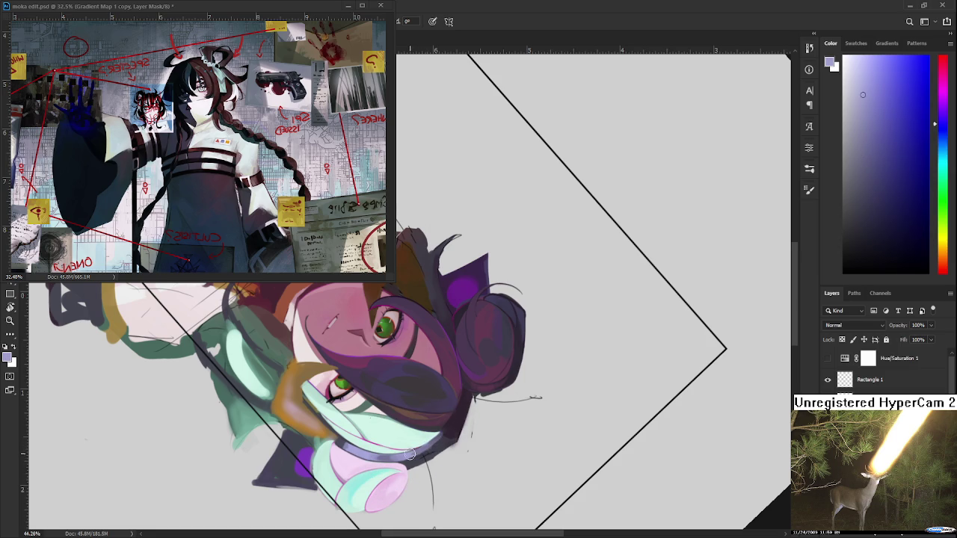
left_click(420, 449, "alt")
left_click(412, 458, "alt")
Step: Zoom out and turn the view back to nearly upright to see the whole portrait
mouse_move(60, 279)
left_mouse_down()
mouse_move(431, 281)
mouse_move(448, 299)
left_mouse_up()
left_click_drag(549, 339, 470, 329)
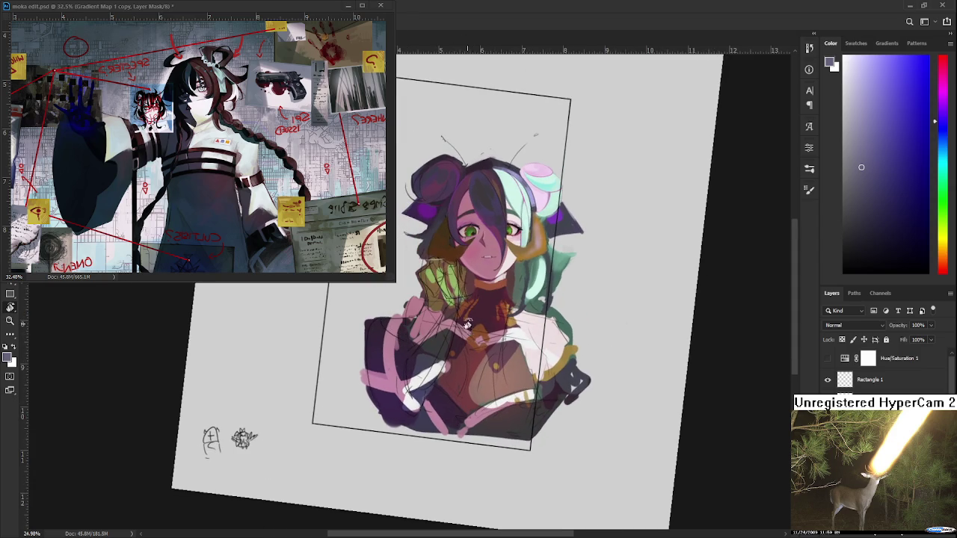
scroll(469, 329, "up", 3)
Step: Zoom in on the hair bun and sample its teal, mint and pink-purple tones
scroll(466, 334, "up", 1)
scroll(466, 334, "up", 2)
scroll(368, 366, "up", 1)
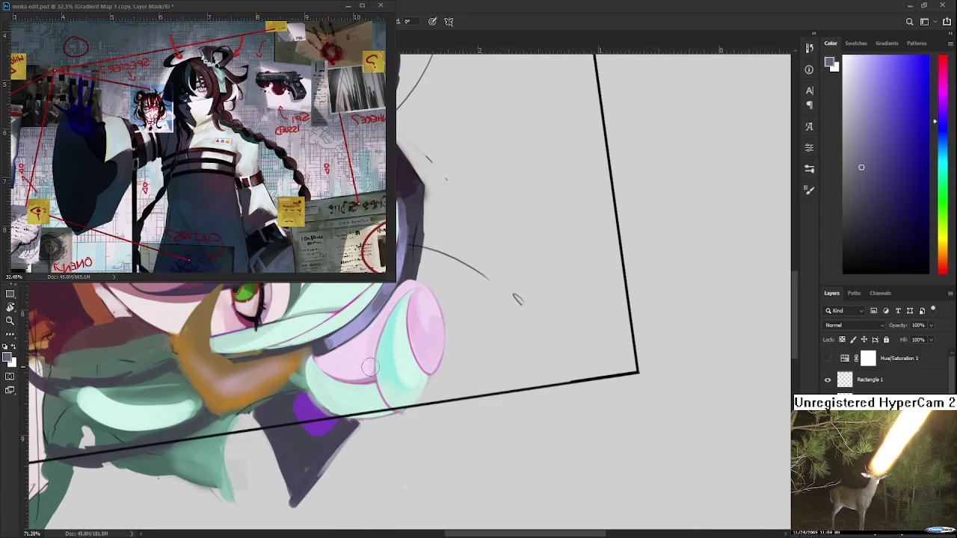
left_click(388, 349, "alt")
left_click_drag(388, 350, 311, 392)
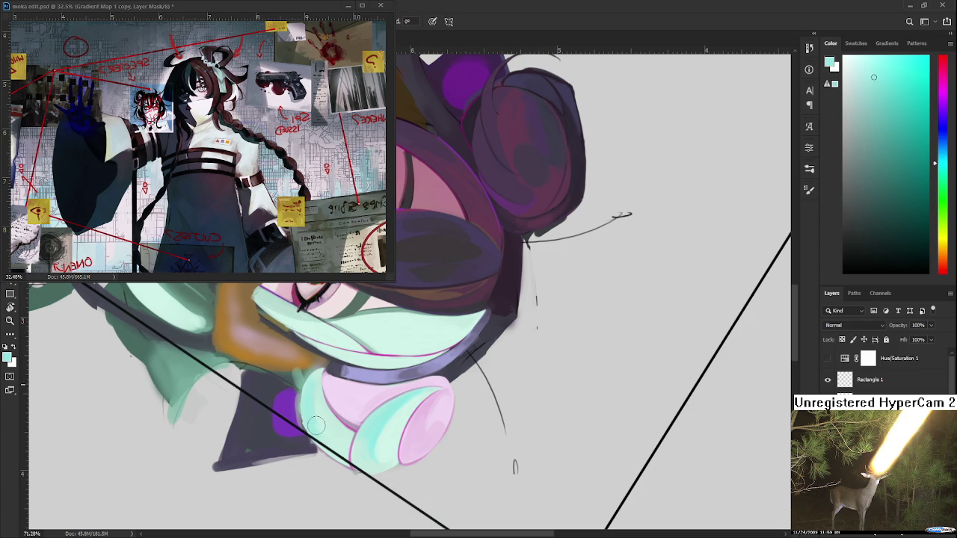
left_click(314, 417, "alt")
left_click(328, 412, "alt")
left_click(299, 402, "alt")
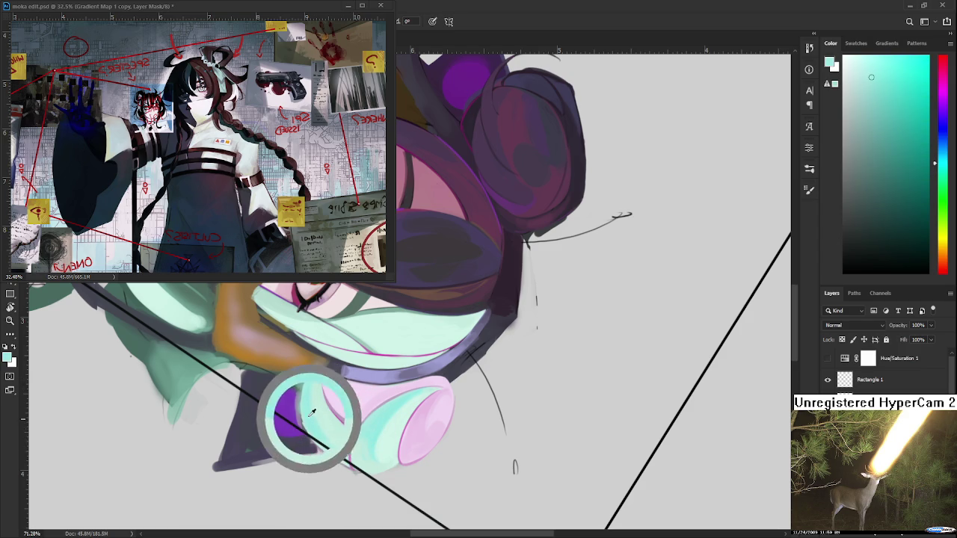
left_click_drag(300, 402, 419, 336)
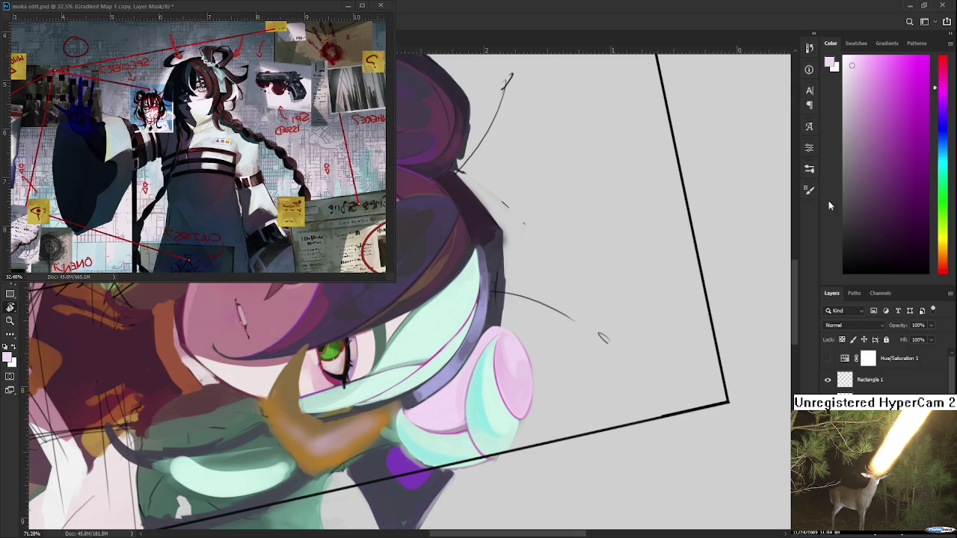
Step: Try a pink-red stroke beside the ear, then undo it
left_click_drag(941, 90, 944, 53)
left_click(886, 71)
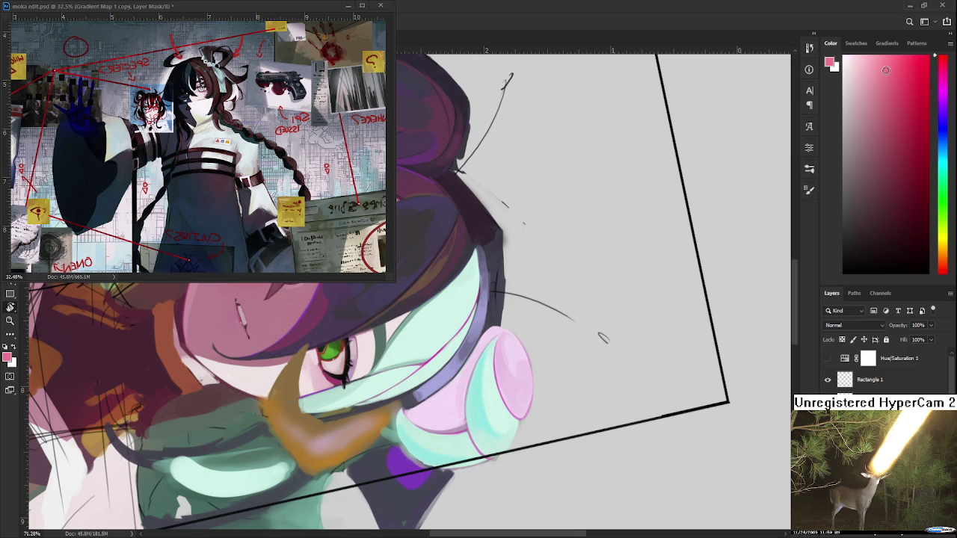
left_click_drag(454, 411, 463, 391)
key("ctrl+z")
Step: Shift the paint colour to a lighter lilac and rotate the view toward the bun
left_click_drag(945, 102, 945, 107)
left_click_drag(885, 70, 869, 63)
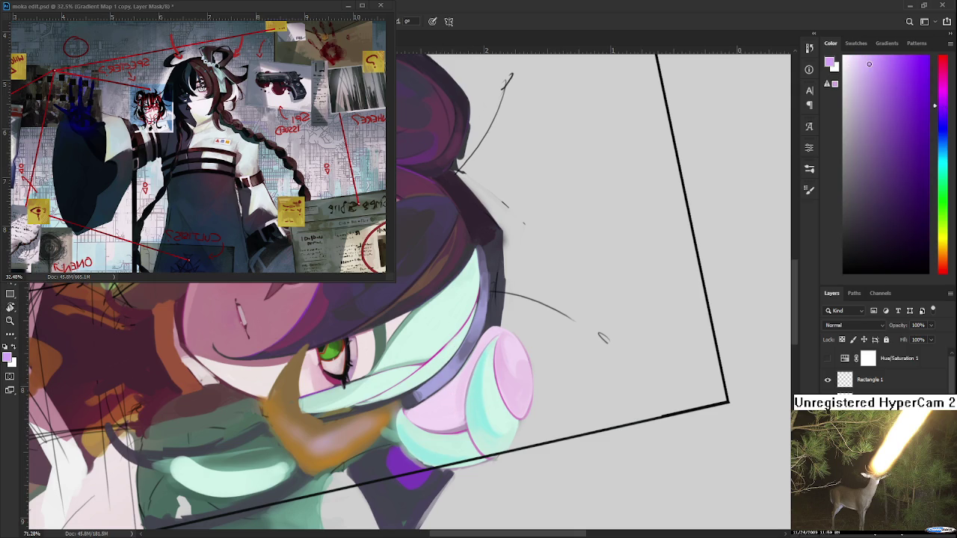
left_click_drag(483, 328, 395, 405)
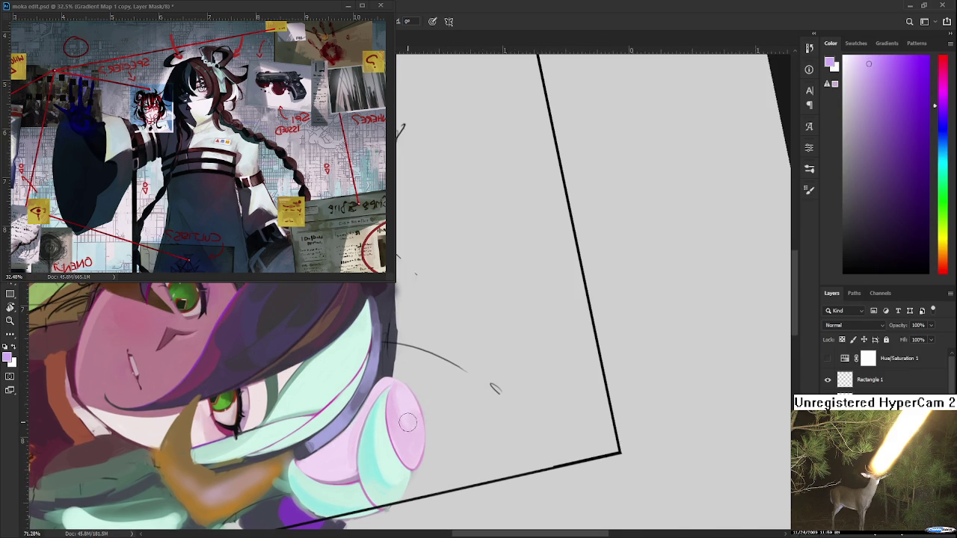
key("r")
mouse_move(496, 384)
left_mouse_down()
mouse_move(476, 275)
mouse_move(399, 321)
mouse_move(398, 347)
left_mouse_up()
Step: Sample light pink and purple tones from the hair bun to set the paint colour
left_click(404, 326, "alt")
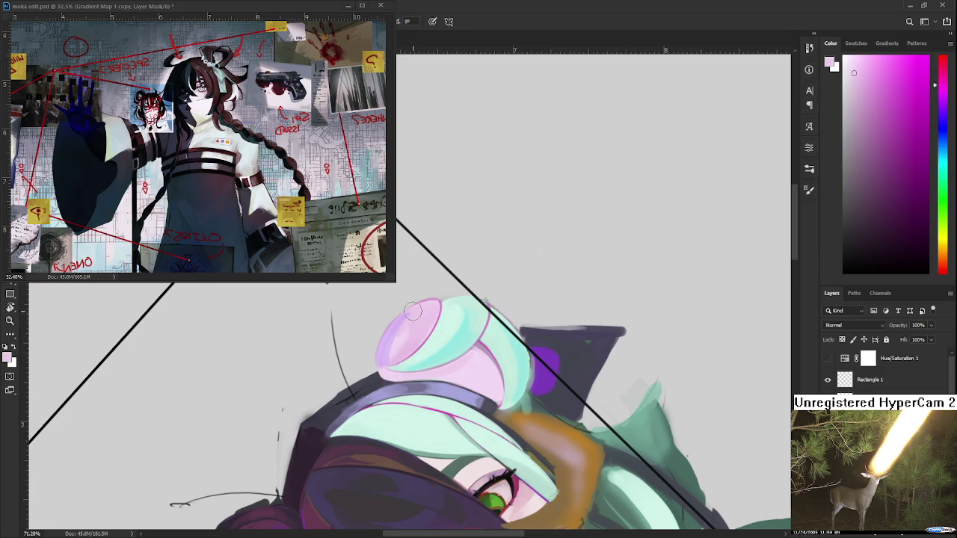
left_click(402, 327, "alt")
left_click(383, 351, "alt")
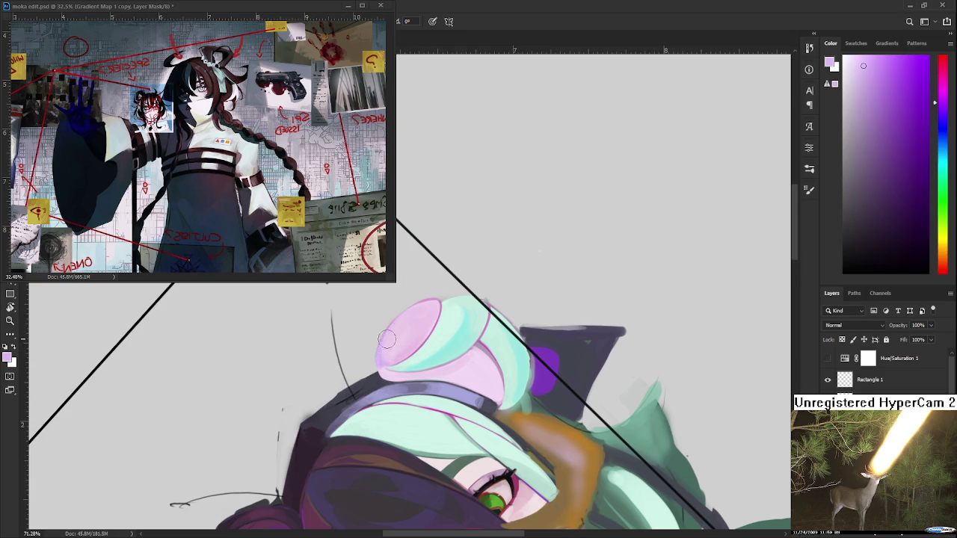
left_click(402, 333, "alt")
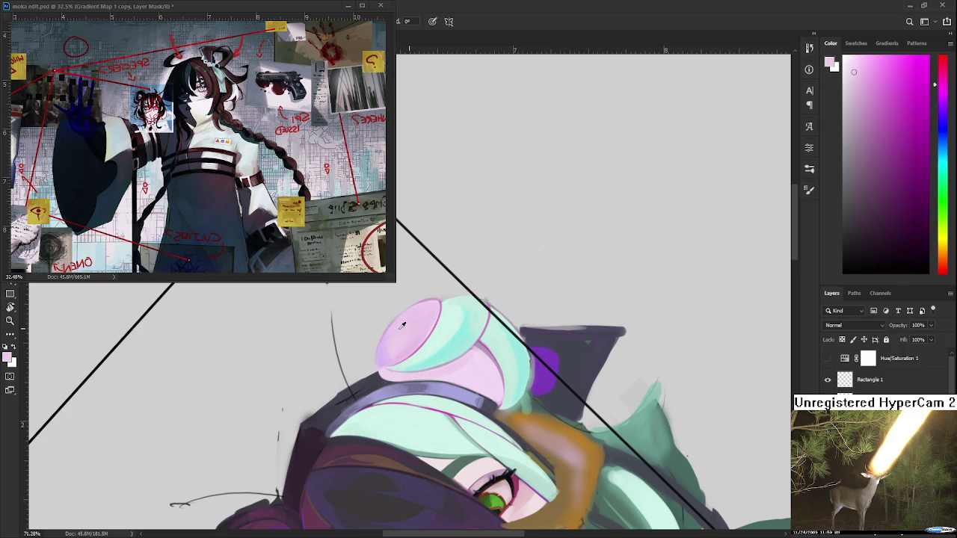
left_click(385, 351, "alt")
left_click(479, 366, "alt")
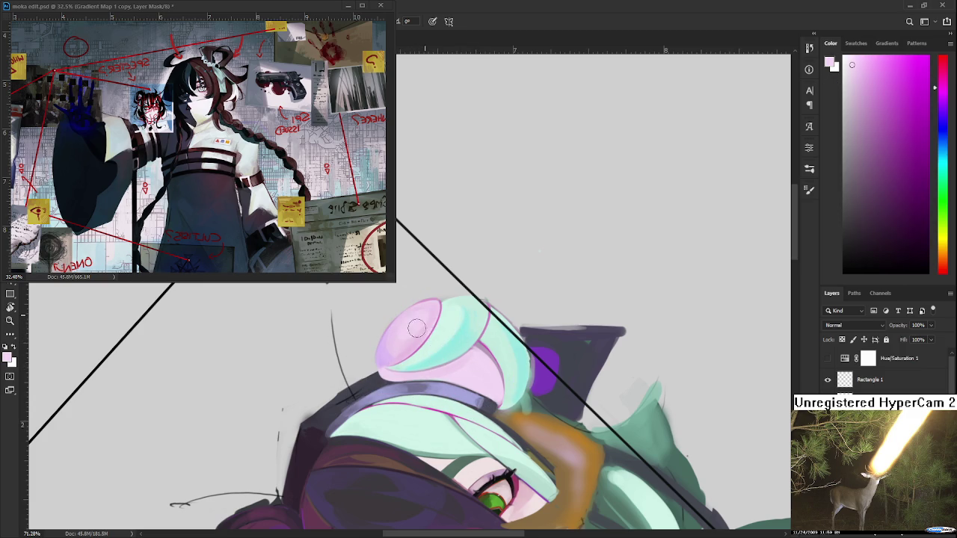
left_click(417, 321, "alt")
left_click(391, 351, "alt")
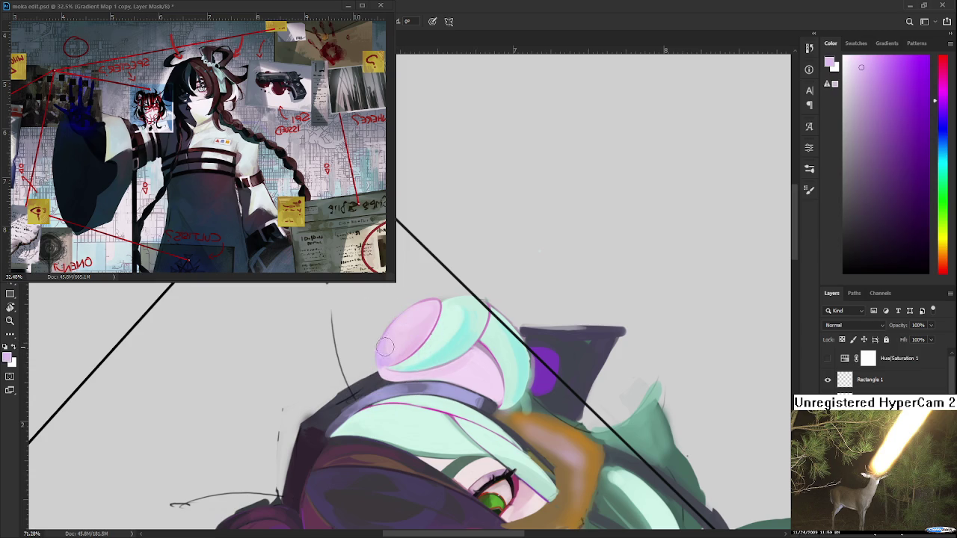
left_click(386, 344, "alt")
Step: Paint a light highlight along the bun's rim, then zoom out to check the portrait
left_click_drag(404, 356, 480, 354)
mouse_move(480, 355)
left_mouse_down()
mouse_move(560, 348)
mouse_move(464, 391)
mouse_move(422, 442)
left_mouse_up()
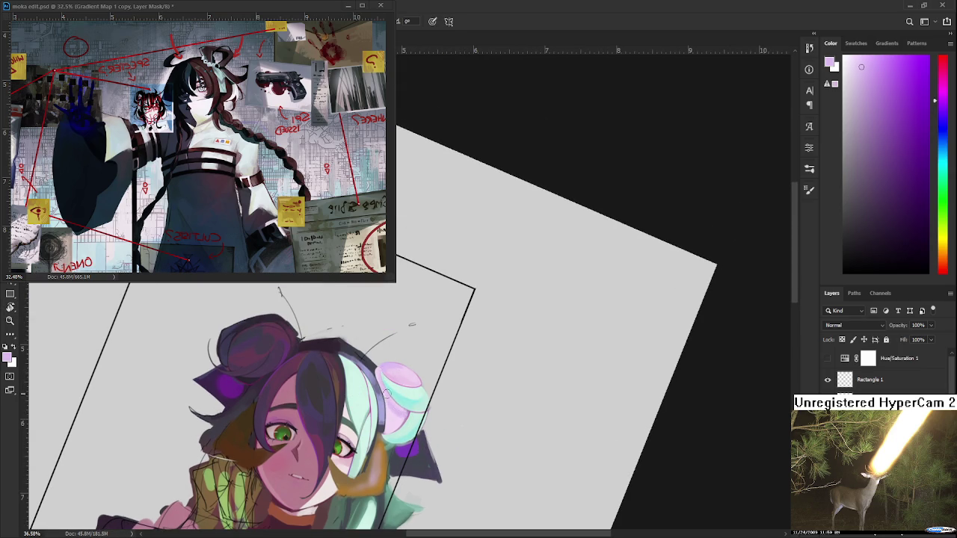
left_click(407, 406, "alt")
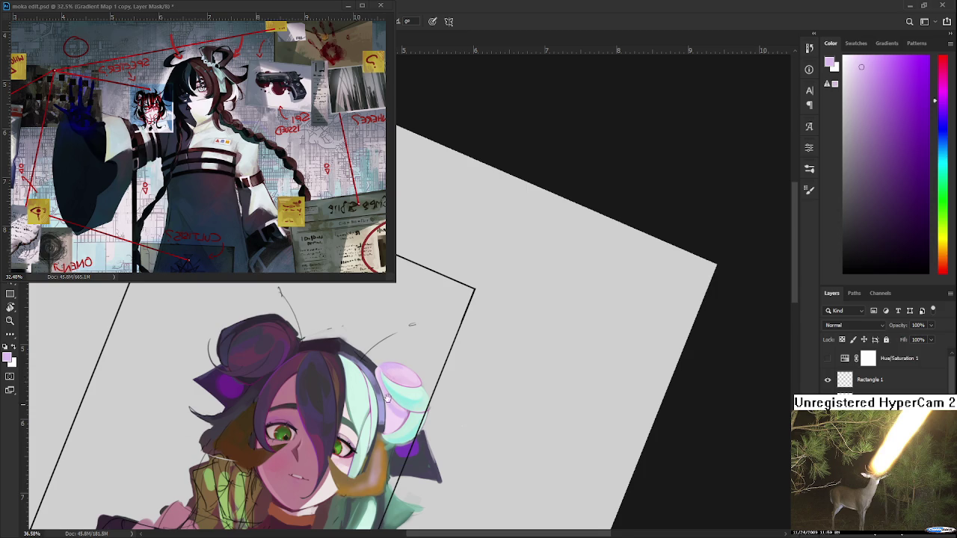
Step: Sample several mint and pink shades from the character's hair
left_click(394, 405, "alt")
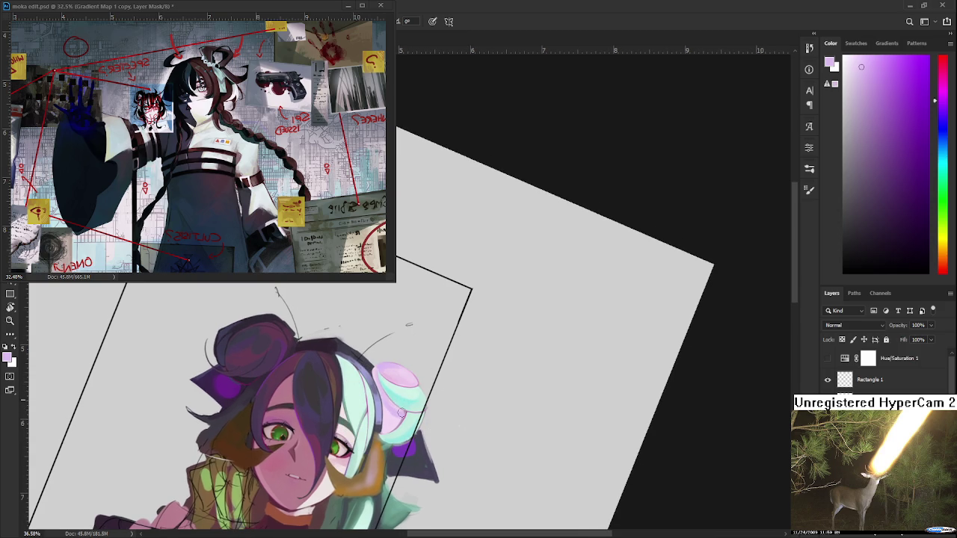
left_click(396, 410, "alt")
left_click(394, 421, "alt")
left_click(402, 413, "alt")
left_click(403, 414, "alt")
left_click(404, 416, "alt")
left_click(391, 420, "alt")
left_click(394, 421, "alt")
scroll(394, 423, "down", 2)
scroll(436, 363, "up", 3)
scroll(418, 363, "up", 2)
scroll(418, 364, "down", 4)
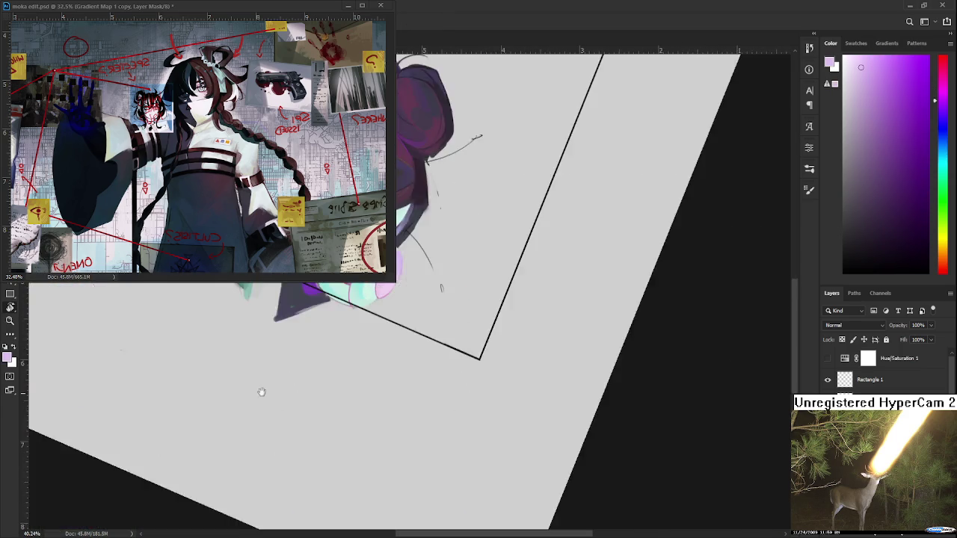
Step: Rotate the canvas to a steep angle and sample teal shades from the headphones
left_click_drag(470, 365, 326, 444)
scroll(380, 419, "up", 3)
left_click(278, 448, "alt")
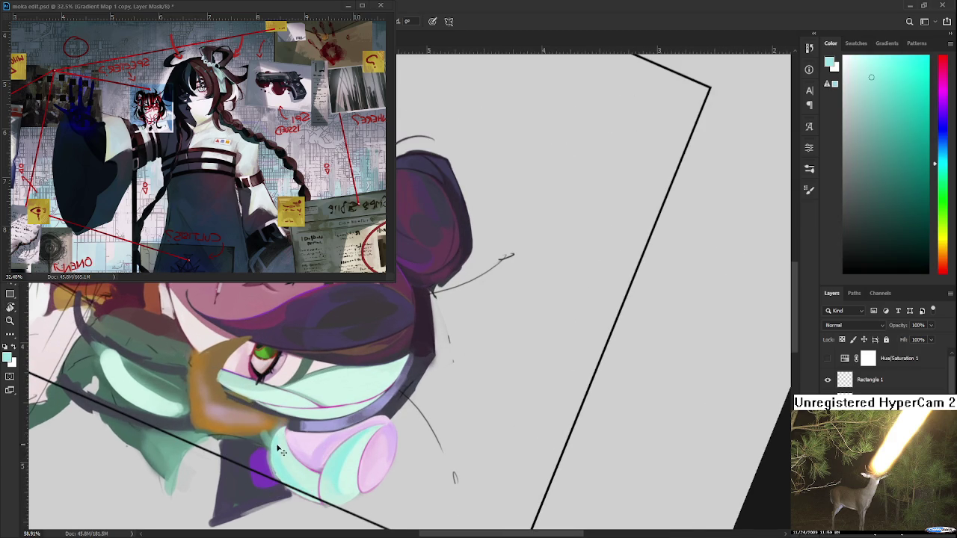
left_click(282, 450, "alt")
left_click(275, 452, "alt")
left_click(287, 459, "alt")
left_click(280, 464, "alt")
left_click(291, 469, "alt")
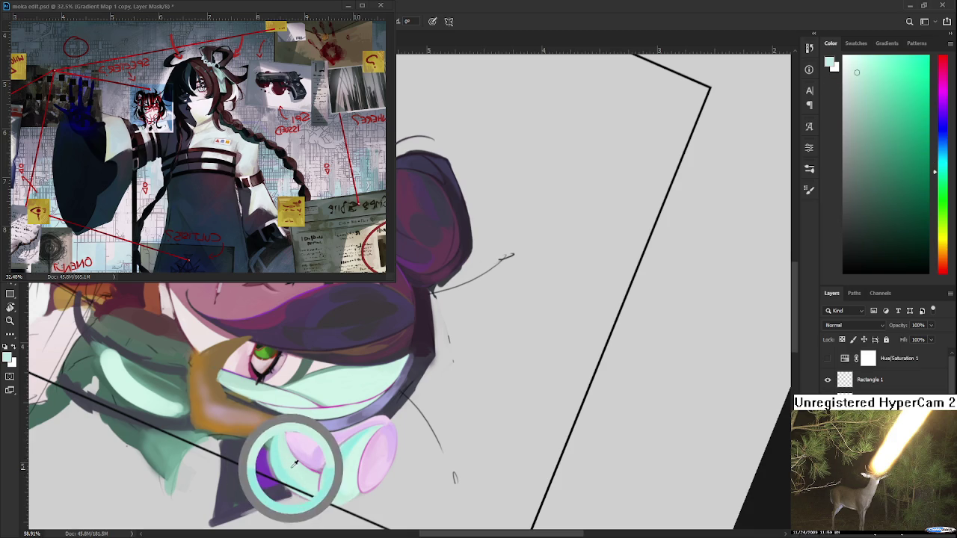
Step: Stand the character upright, sample blue-grey band tones, then turn the canvas strongly clockwise
key("r")
mouse_move(299, 473)
left_mouse_down()
mouse_move(516, 338)
mouse_move(396, 431)
left_mouse_up()
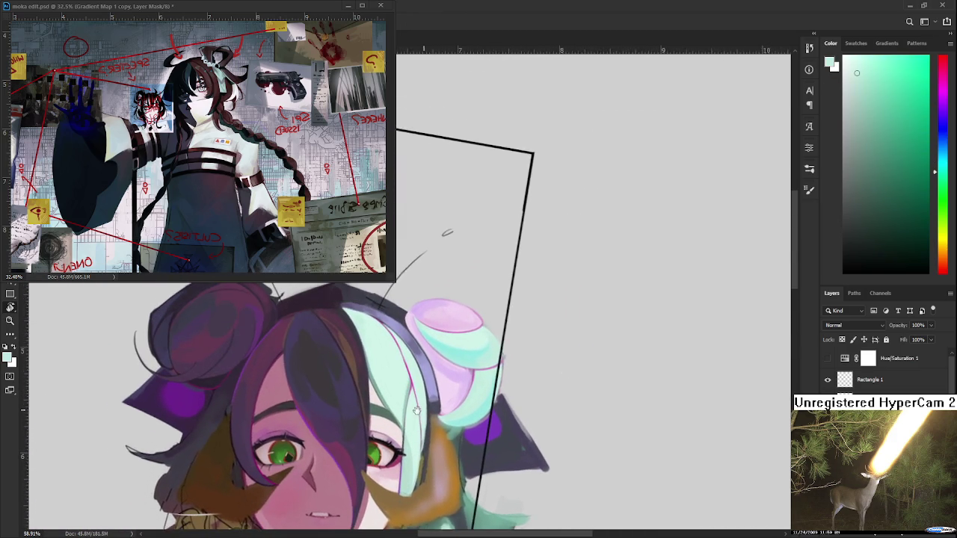
left_click(392, 346, "alt")
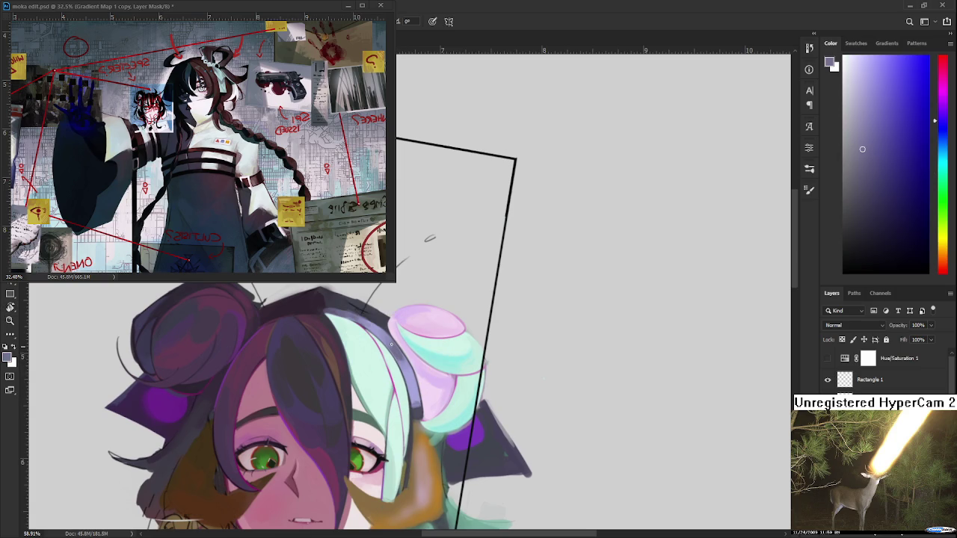
left_click_drag(370, 365, 397, 423)
left_click(351, 361, "alt")
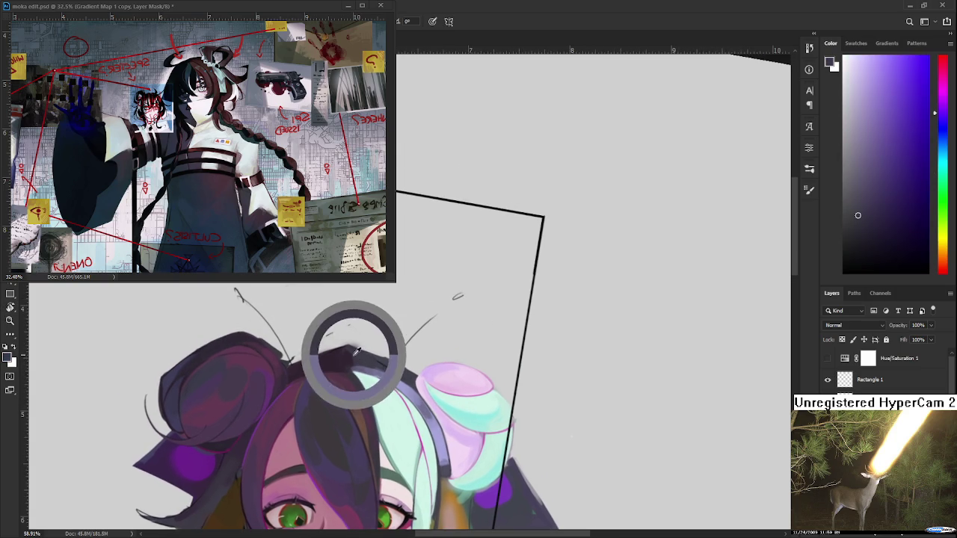
key("r")
left_click_drag(351, 361, 446, 334)
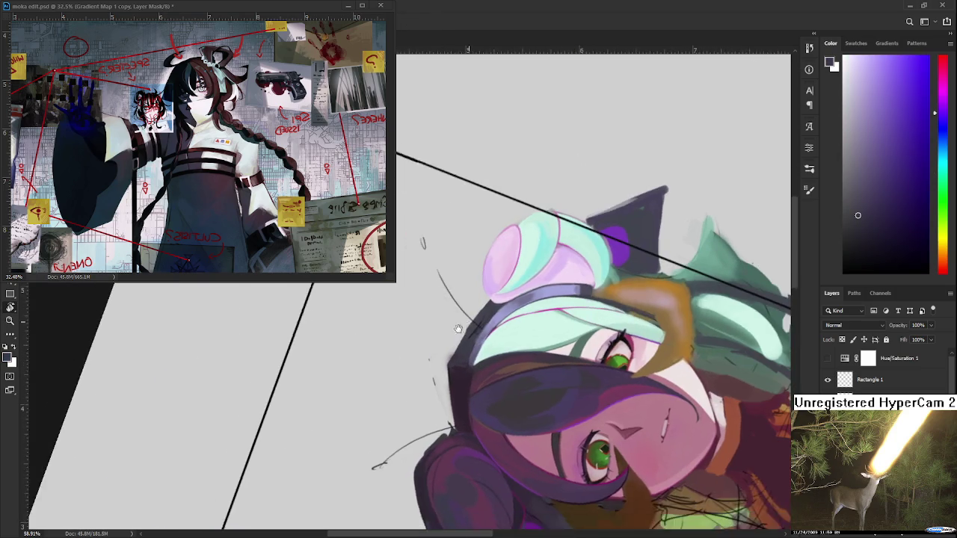
Step: Paint a light lavender stroke along the headband's left edge
key("b")
left_click(443, 338, "alt")
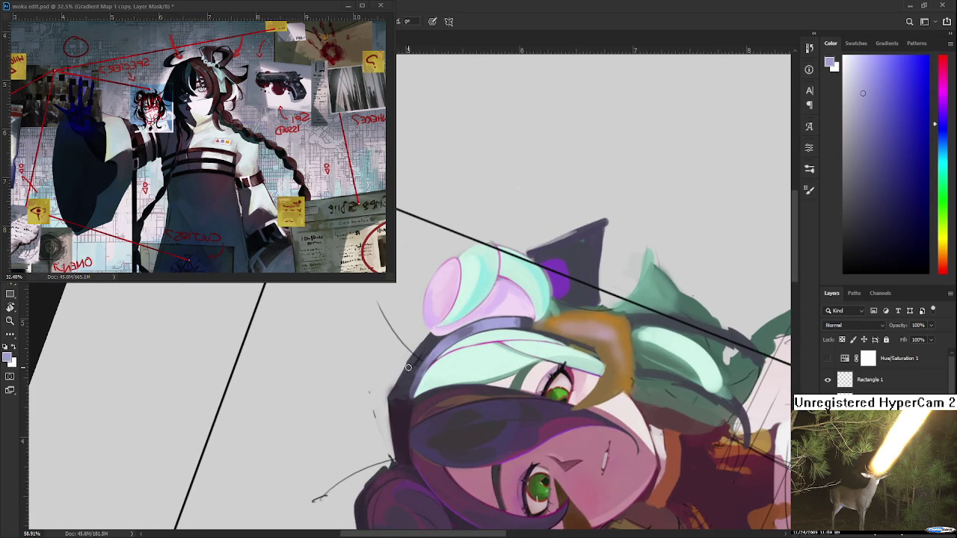
mouse_move(400, 382)
left_mouse_down()
mouse_move(421, 353)
mouse_move(394, 393)
mouse_move(429, 339)
left_mouse_up()
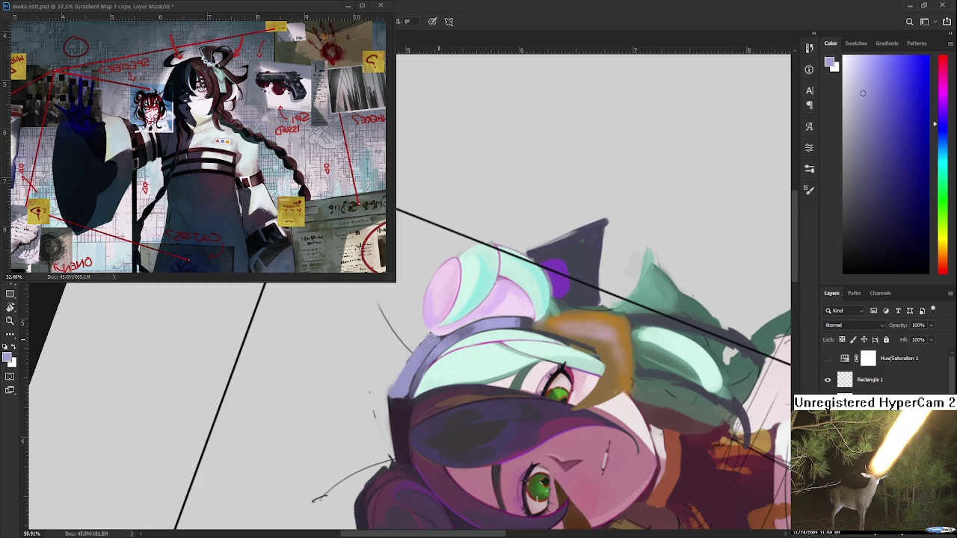
Step: Add a near-white highlight along the headband edge, then resample its lavender and white
left_click(486, 320, "alt")
left_click_drag(864, 87, 849, 61)
mouse_move(430, 337)
left_mouse_down()
mouse_move(398, 388)
mouse_move(432, 346)
left_mouse_up()
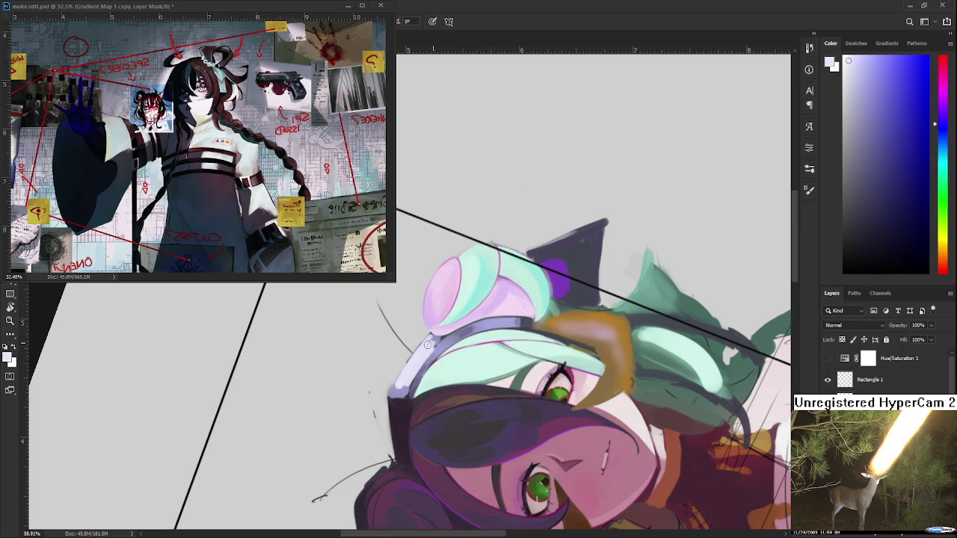
left_click(398, 385, "alt")
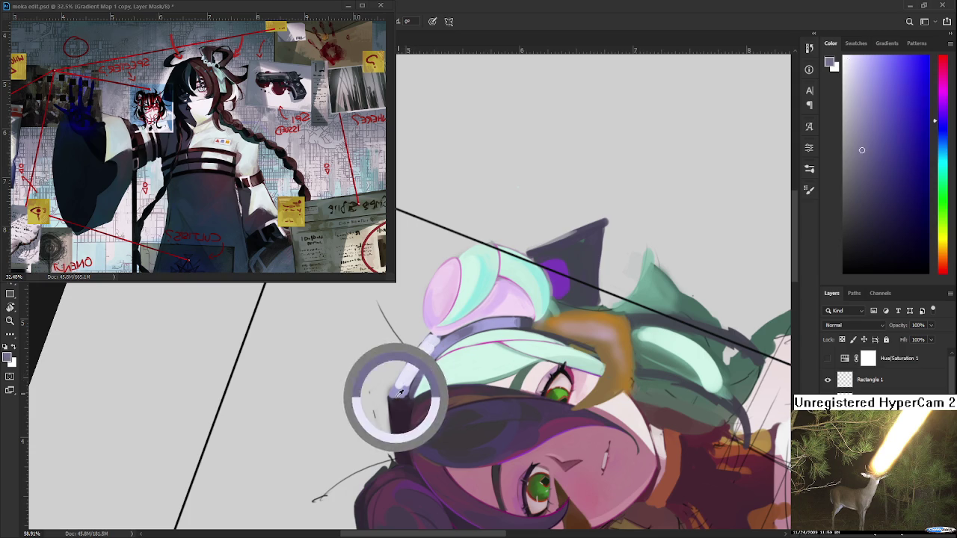
left_click(400, 386, "alt")
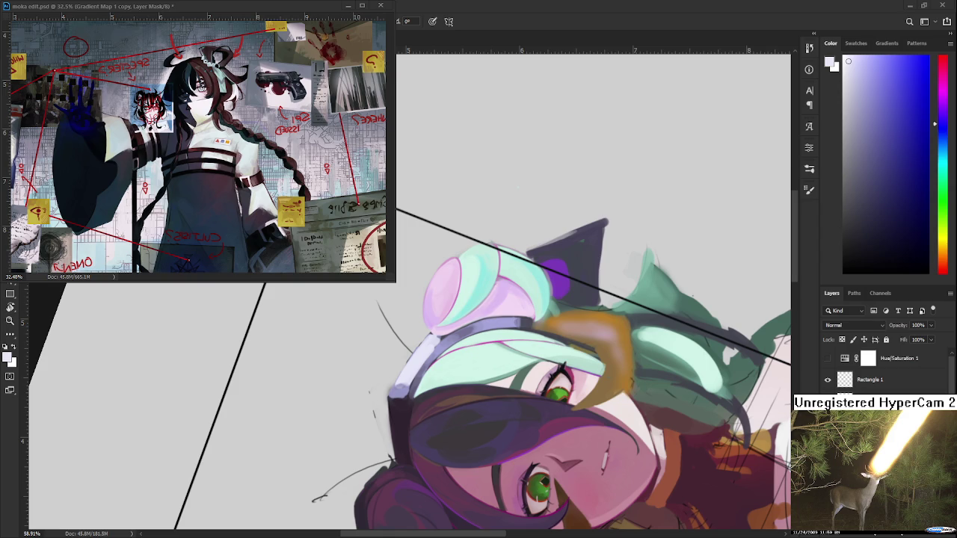
Step: Sample light purple, near-white and greyer lavender tones from the headband
left_click(402, 384, "alt")
left_click(409, 372, "alt")
left_click(410, 372, "alt")
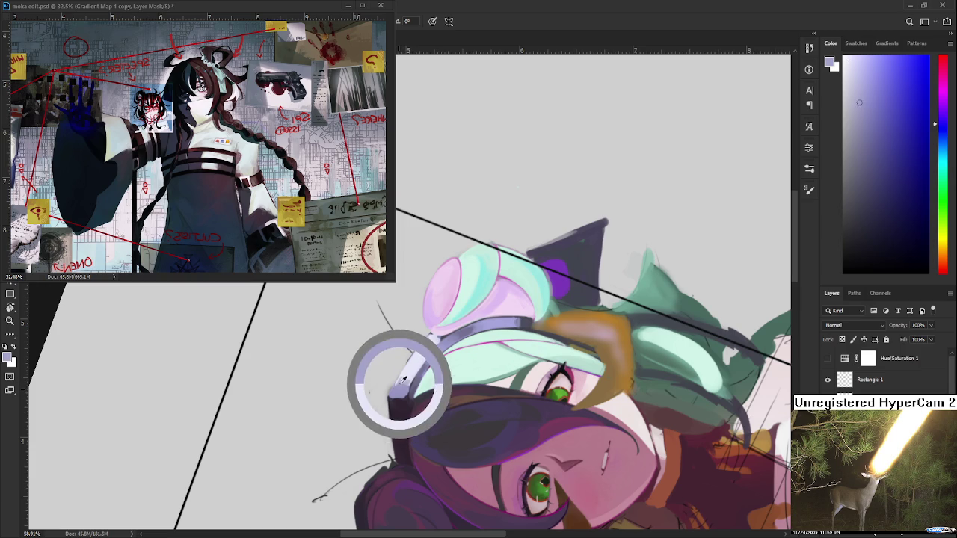
left_click(416, 371, "alt")
left_click(413, 373, "alt")
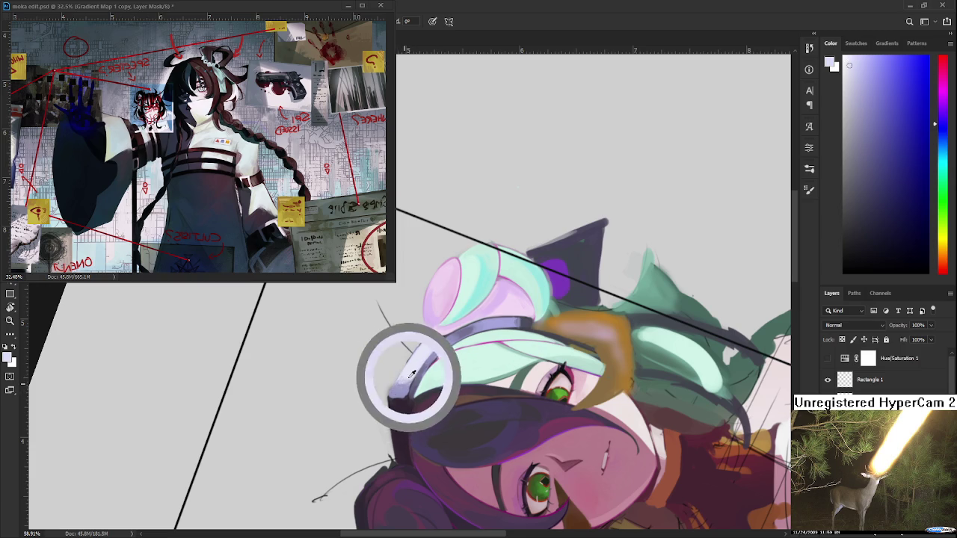
left_click(403, 383, "alt")
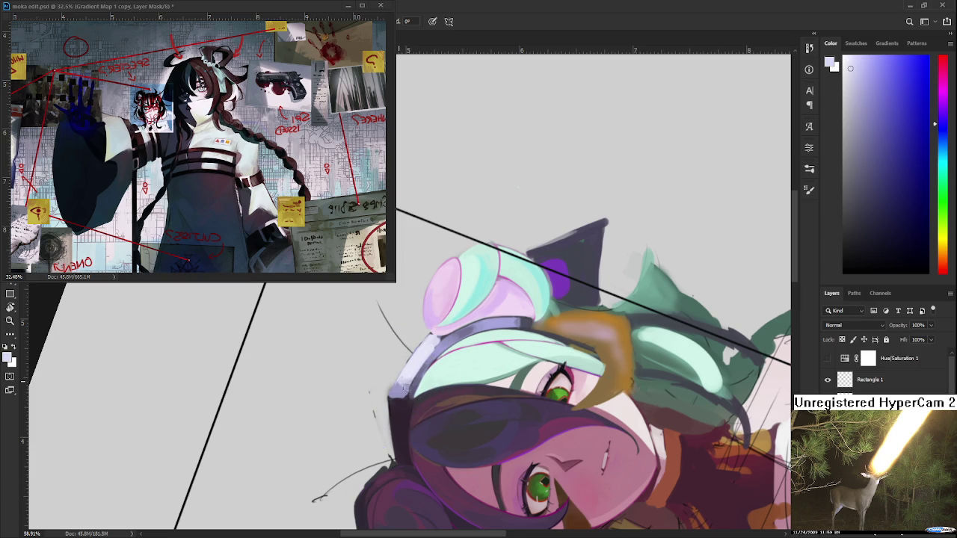
left_click(401, 389, "alt")
left_click_drag(401, 389, 385, 416)
Step: Pick near-white highlights, darker purple-grey and lavender shades along the headband edge
left_click(419, 365, "alt")
left_click(425, 374, "alt")
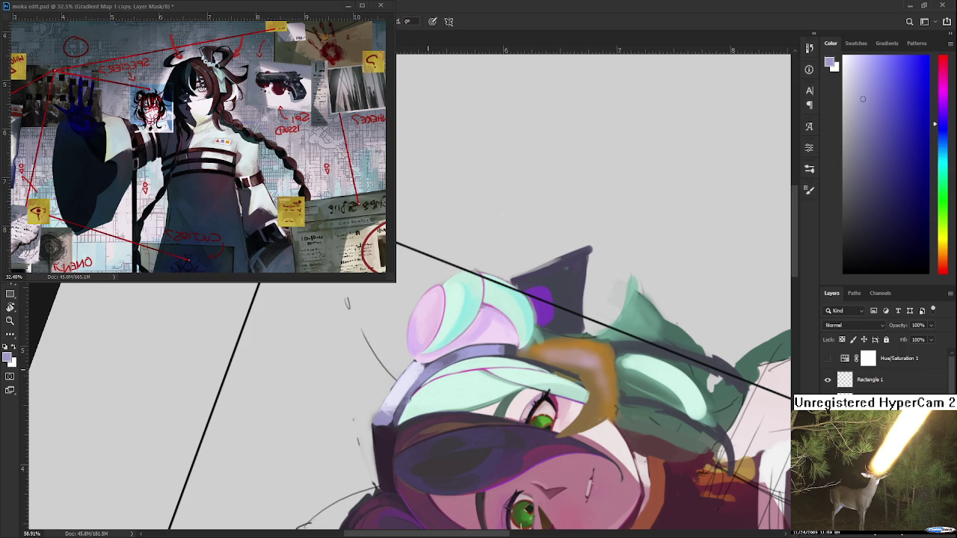
left_click(416, 380, "alt")
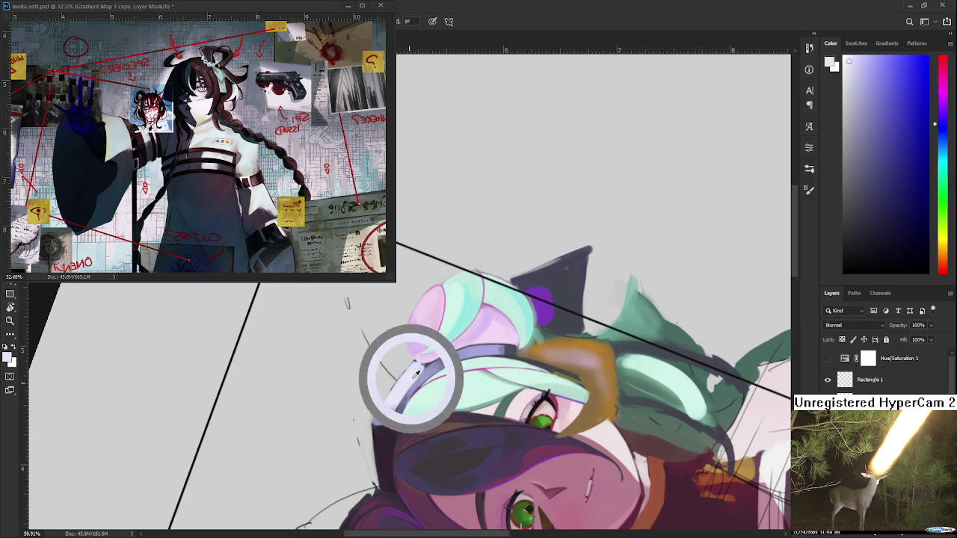
left_click(430, 361, "alt")
left_click_drag(430, 361, 414, 361)
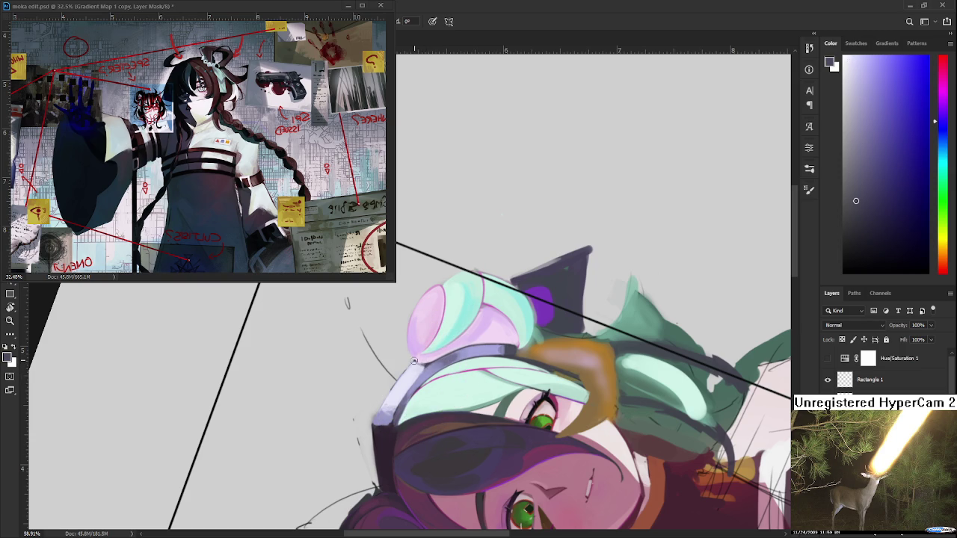
left_click(421, 356, "alt")
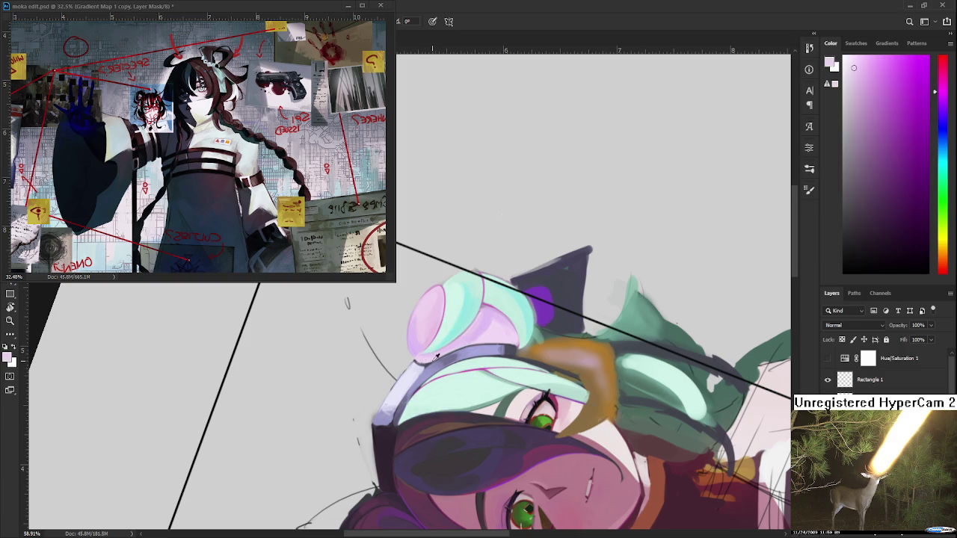
left_click(414, 361, "alt")
left_click(417, 363, "alt")
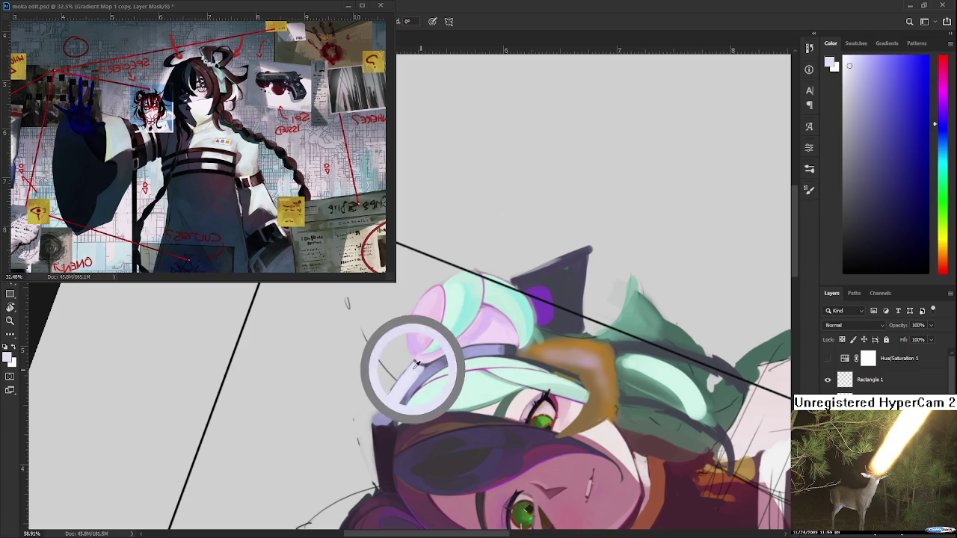
left_click(424, 370, "alt")
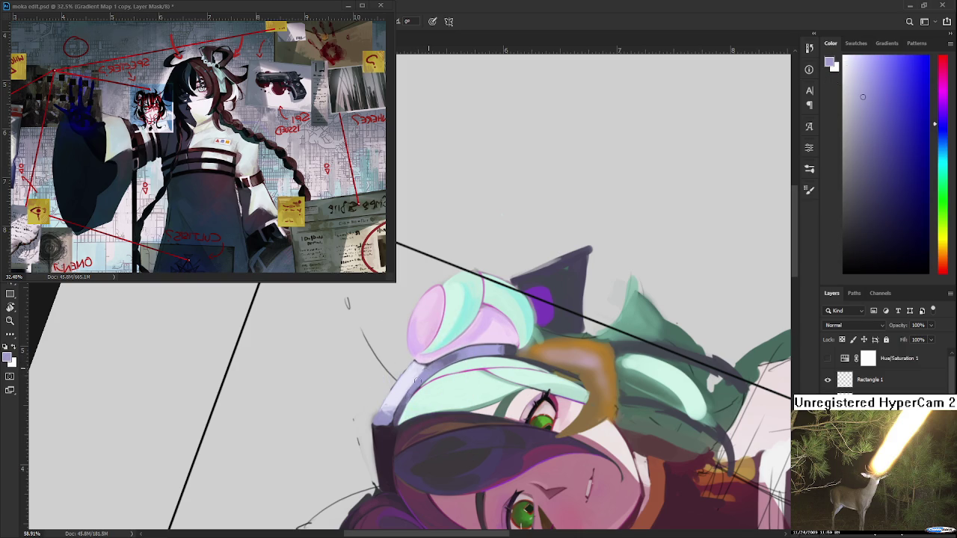
left_click(401, 408, "alt")
left_click(384, 419, "alt")
Step: Resample light lavender and near-white, making the lavender slightly lighter for the edge
scroll(427, 402, "down", 1)
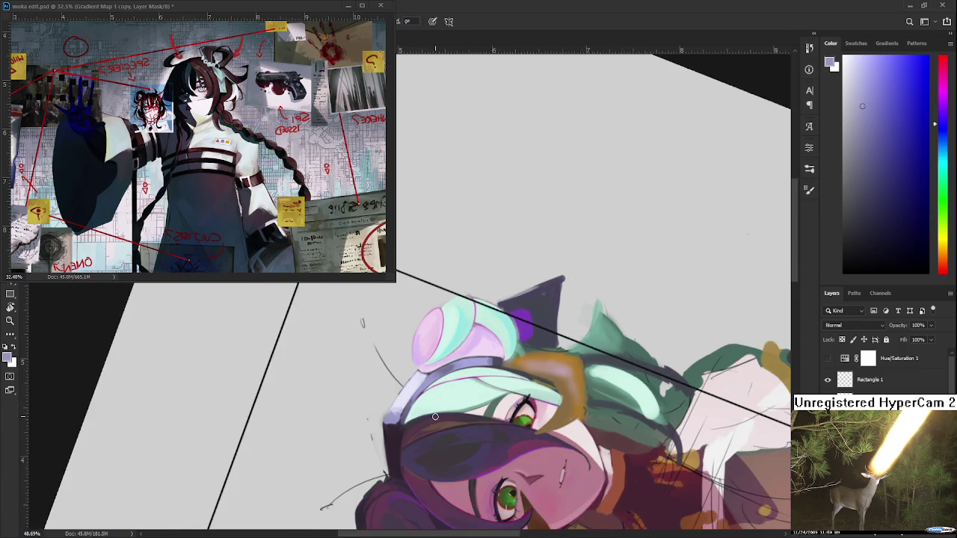
scroll(429, 404, "down", 1)
scroll(434, 396, "down", 1)
scroll(436, 390, "up", 4)
scroll(388, 372, "up", 4)
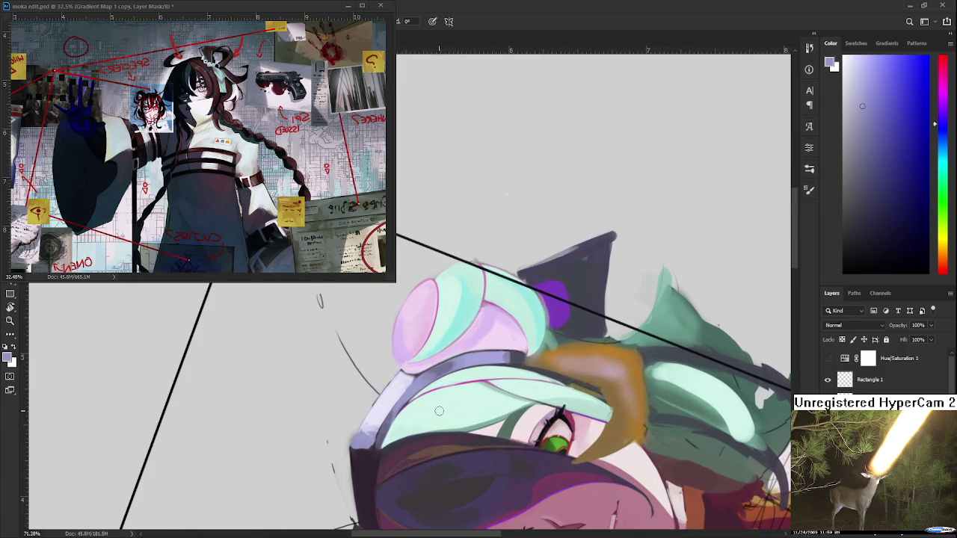
left_click(387, 408, "alt")
left_click(404, 375, "alt")
scroll(402, 374, "down", 1)
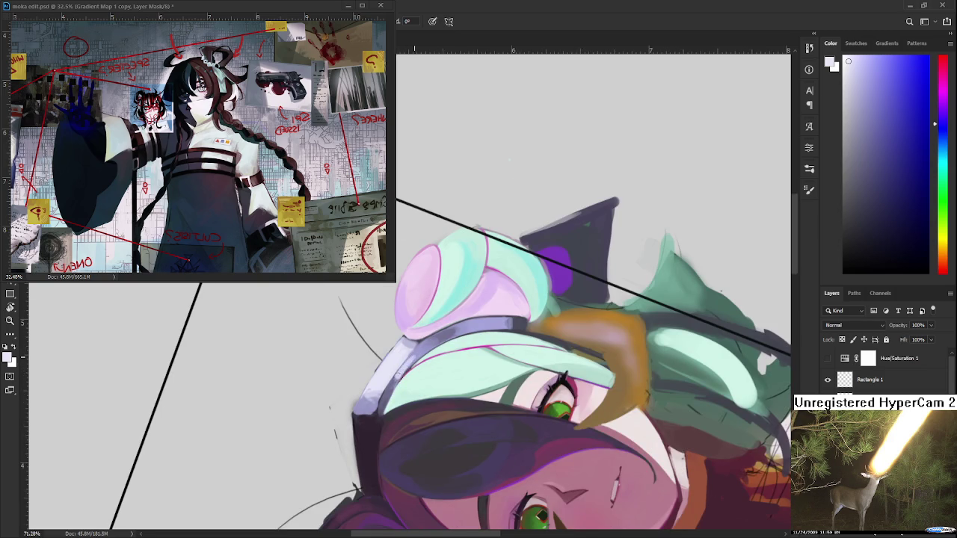
left_click(427, 346, "alt")
left_click(426, 346, "alt")
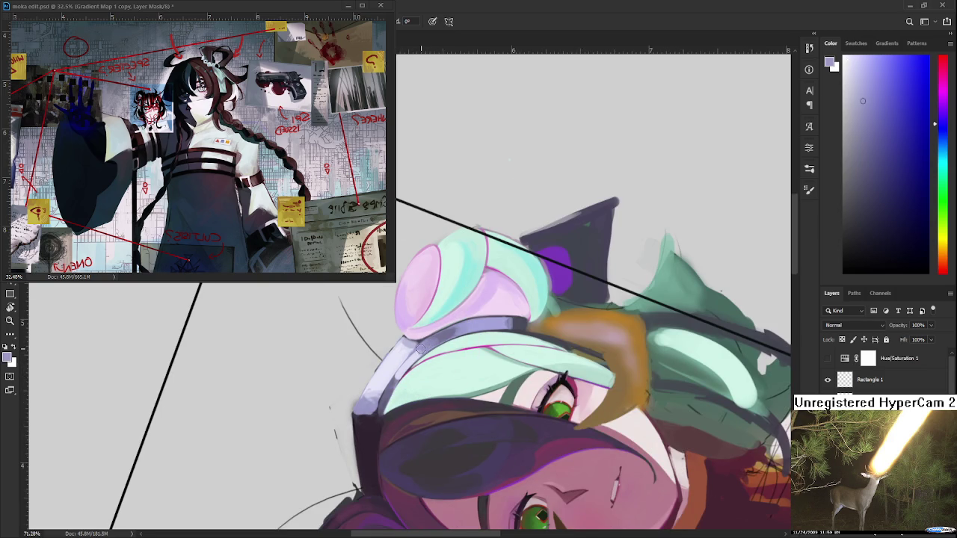